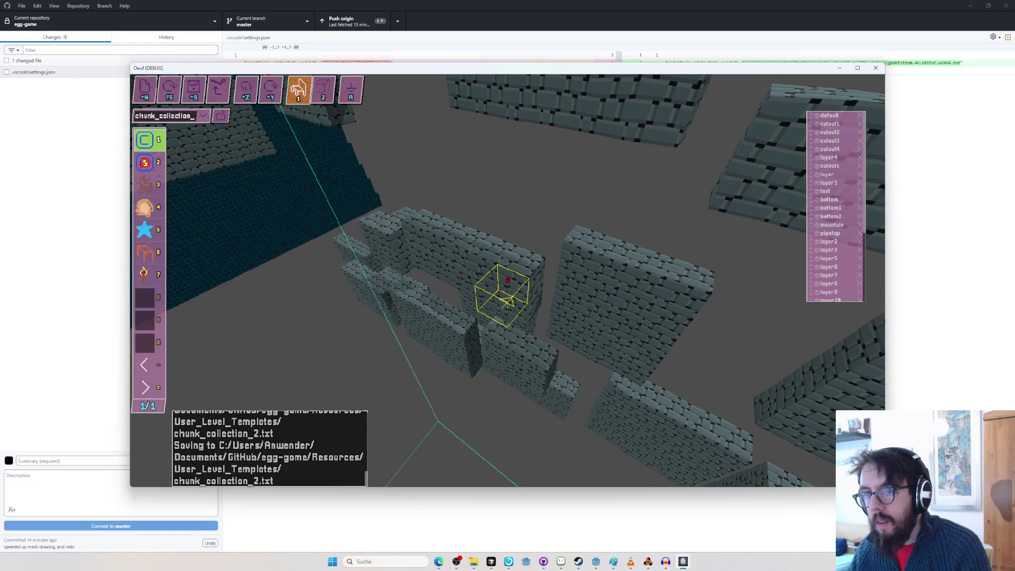
Enter textured-block mode 2 and fly the camera around and over the stone walls.
{"action": "key", "text": "2"}
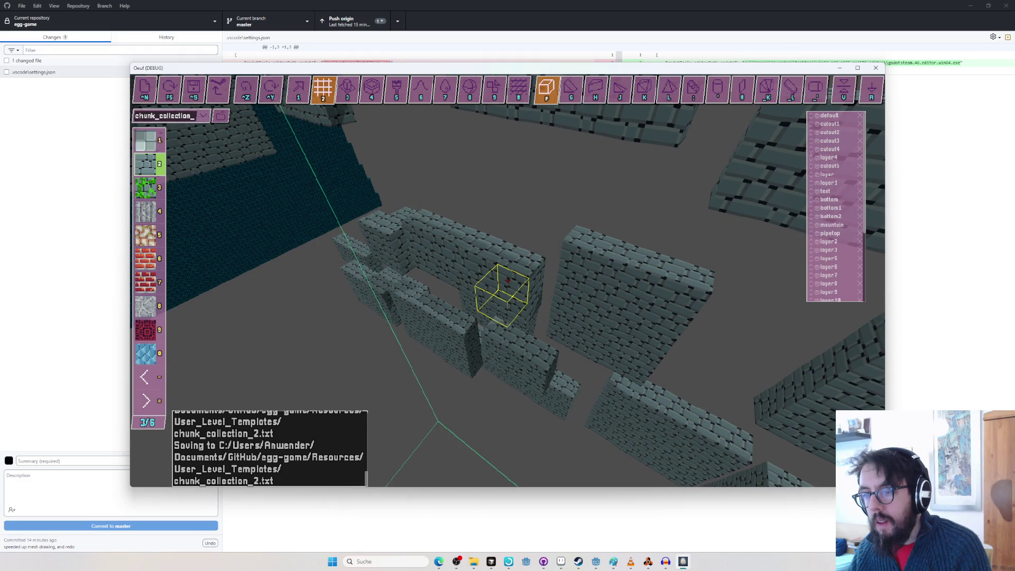
{"action": "key", "text": "w"}
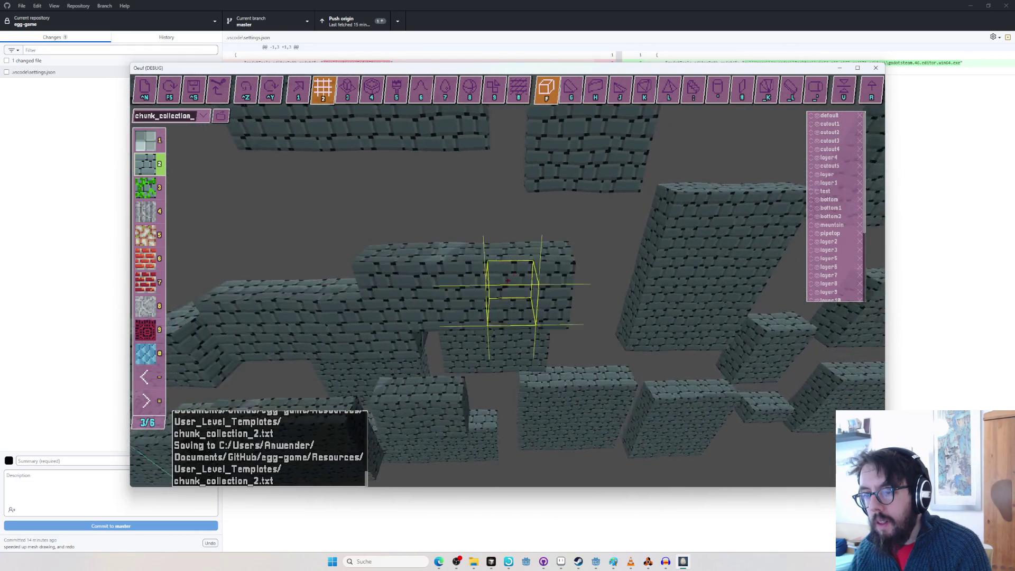
{"action": "key", "text": "a"}
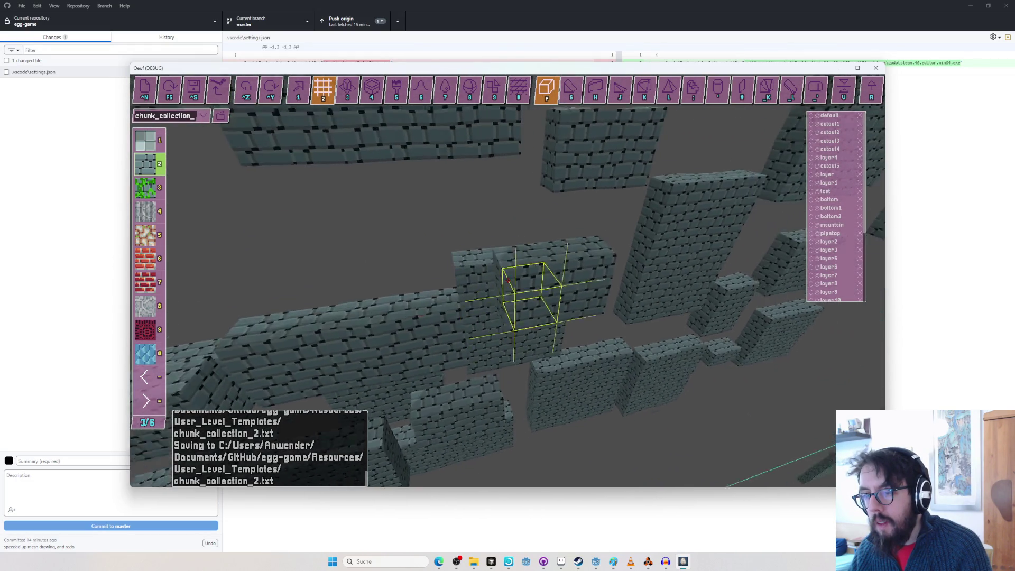
{"action": "key", "text": "s"}
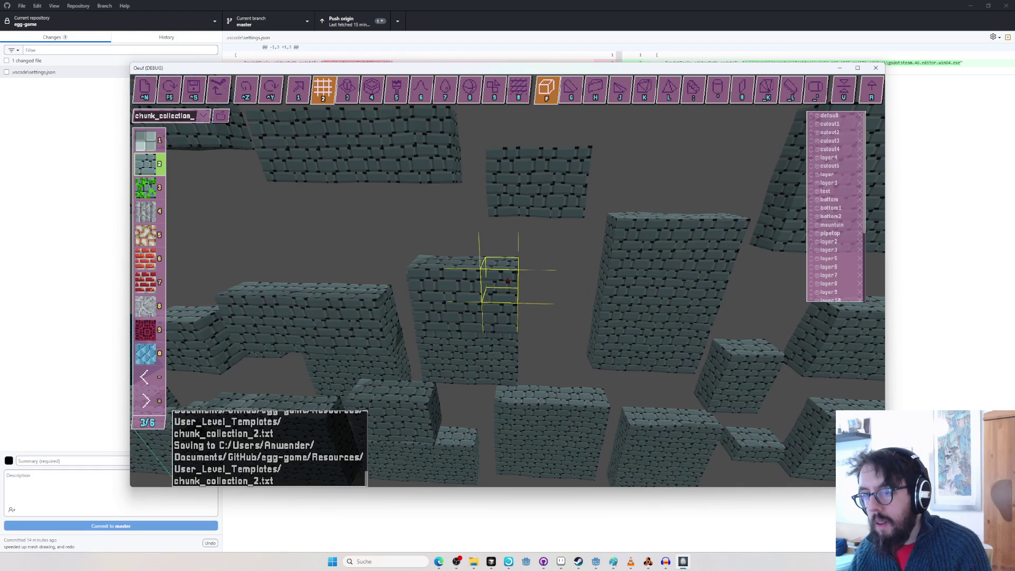
{"action": "key", "text": "d"}
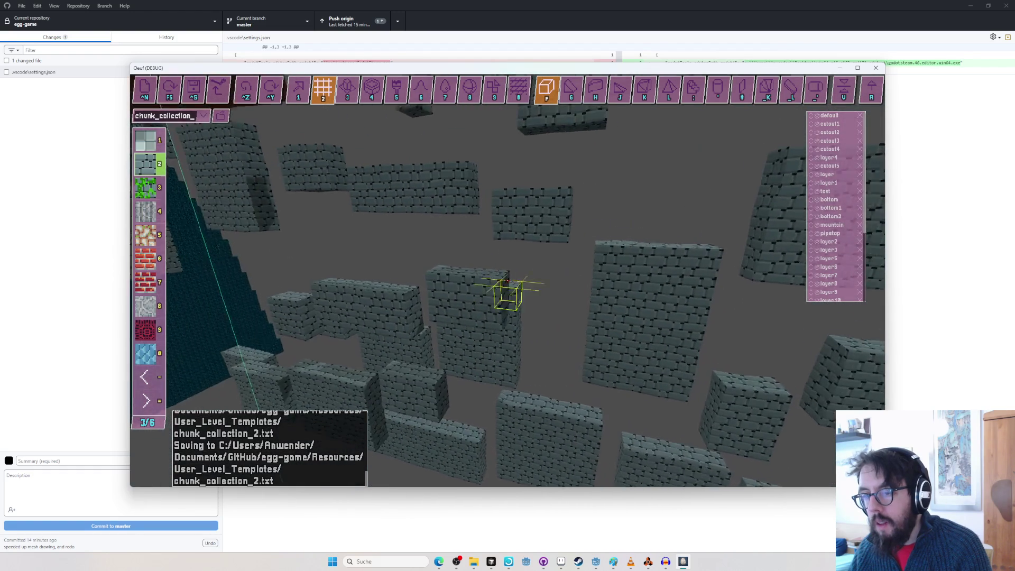
{"action": "key", "text": "a"}
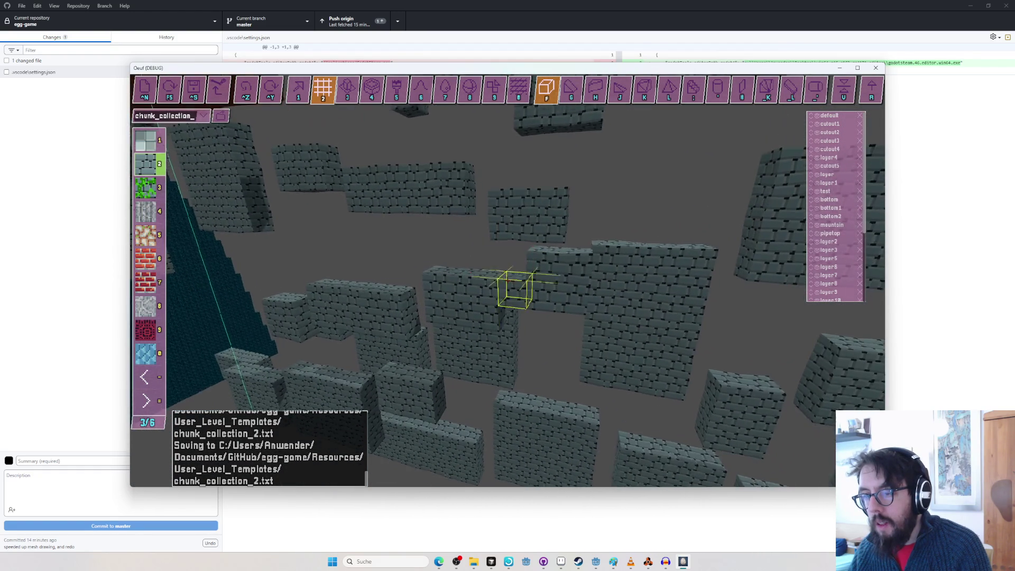
{"action": "key", "text": "w"}
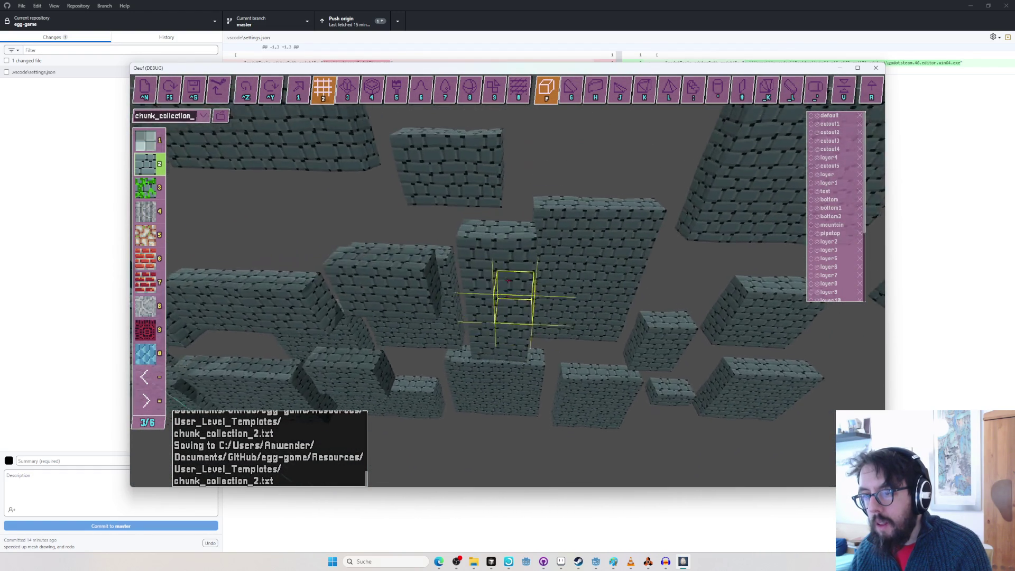
{"action": "key", "text": "w"}
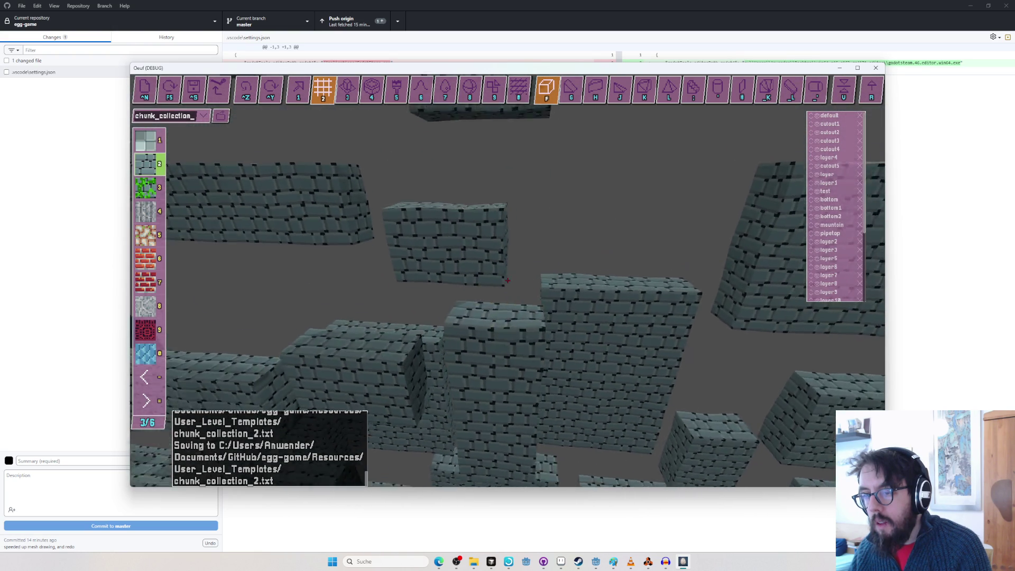
{"action": "key", "text": "w"}
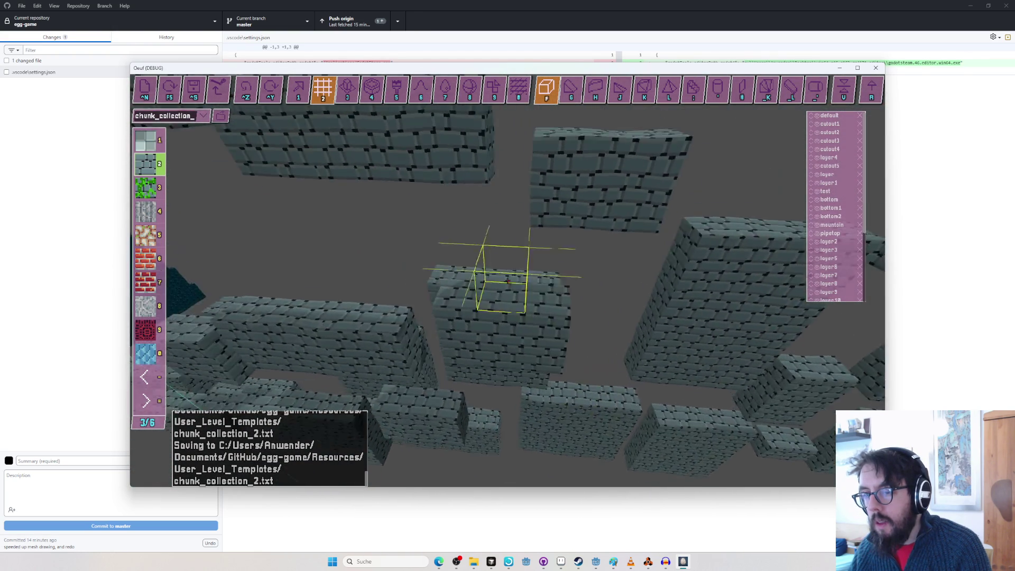
{"action": "key", "text": "s"}
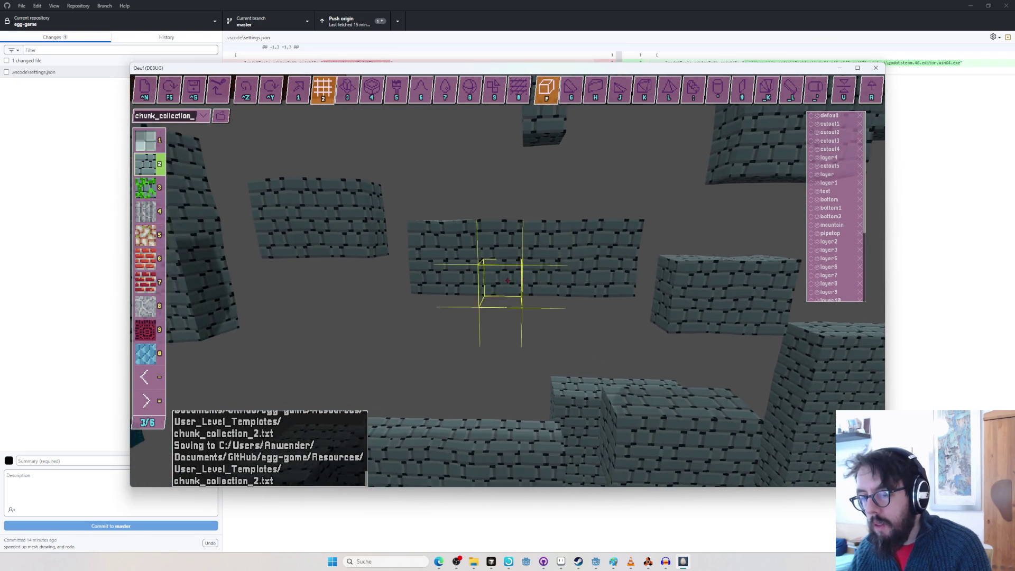
Orbit the view down onto individual wall blocks and move in closer to the walls.
{"action": "key", "text": "w"}
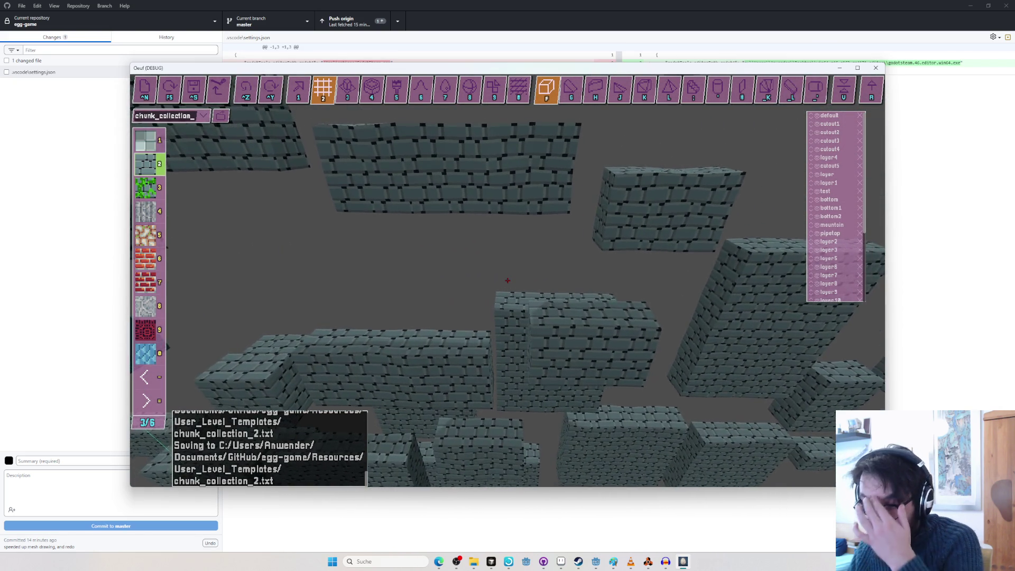
{"action": "key", "text": "s"}
{"action": "mouse_move", "coordinate": [508, 286]}
{"action": "left_mouse_down"}
{"action": "mouse_move", "coordinate": [530, 296]}
{"action": "mouse_move", "coordinate": [550, 276]}
{"action": "mouse_move", "coordinate": [509, 318]}
{"action": "mouse_move", "coordinate": [497, 268]}
{"action": "mouse_move", "coordinate": [509, 282]}
{"action": "left_mouse_up"}
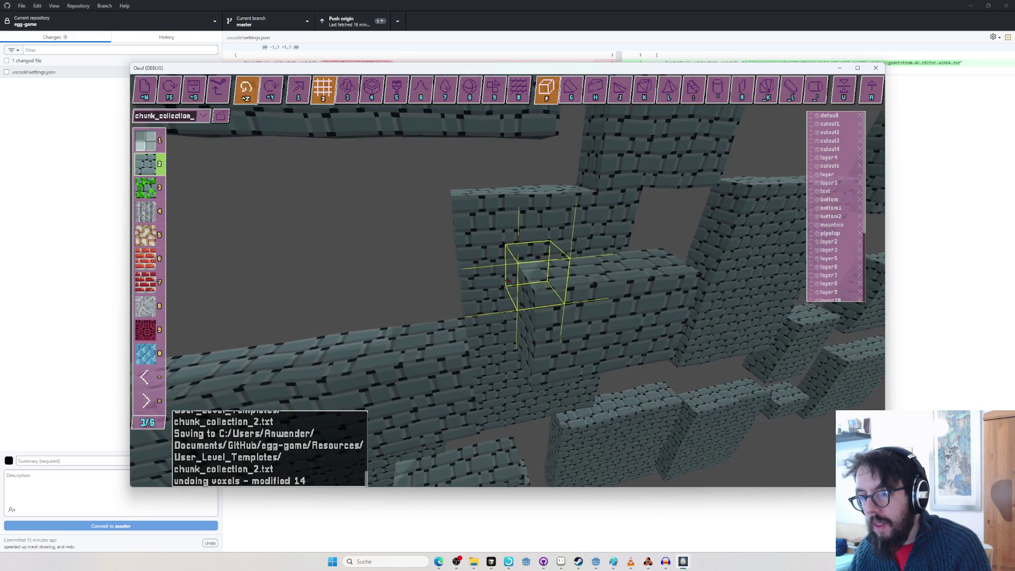
{"action": "mouse_move", "coordinate": [508, 280]}
{"action": "left_mouse_down"}
{"action": "mouse_move", "coordinate": [508, 296]}
{"action": "mouse_move", "coordinate": [508, 280]}
{"action": "left_mouse_up"}
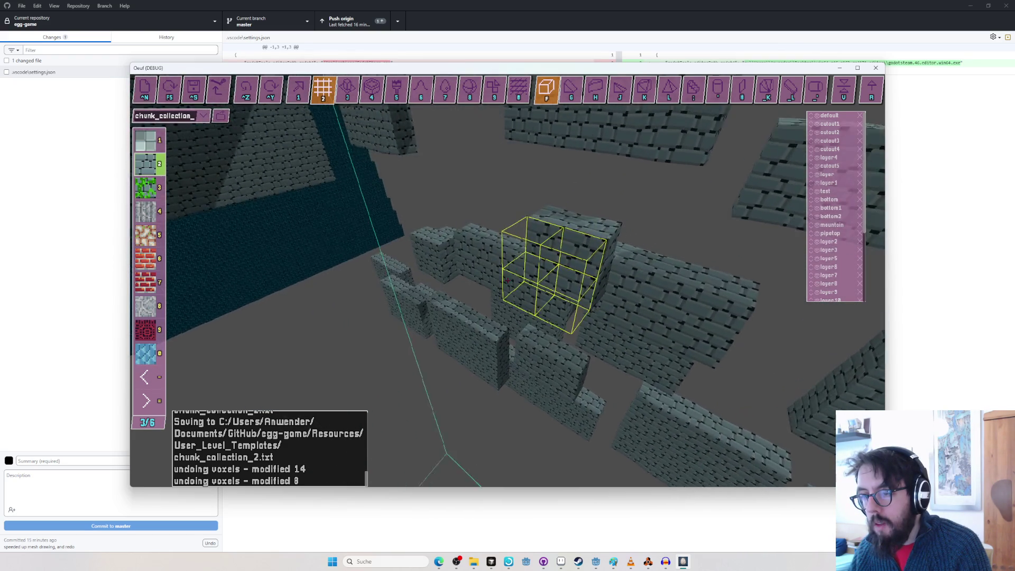
{"action": "left_click_drag", "start_coordinate": [507, 280], "coordinate": [508, 282]}
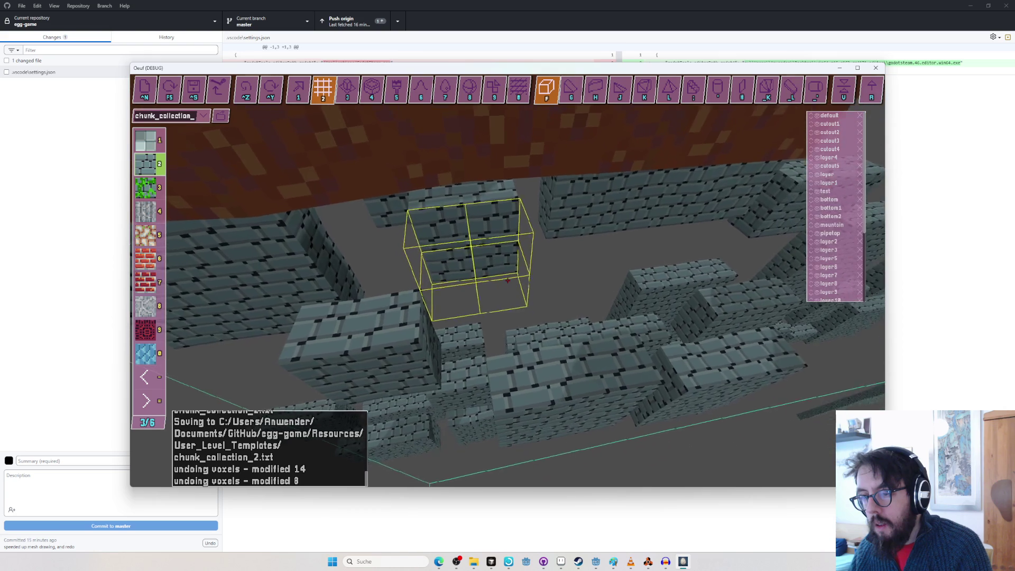
{"action": "left_click_drag", "start_coordinate": [508, 280], "coordinate": [508, 280]}
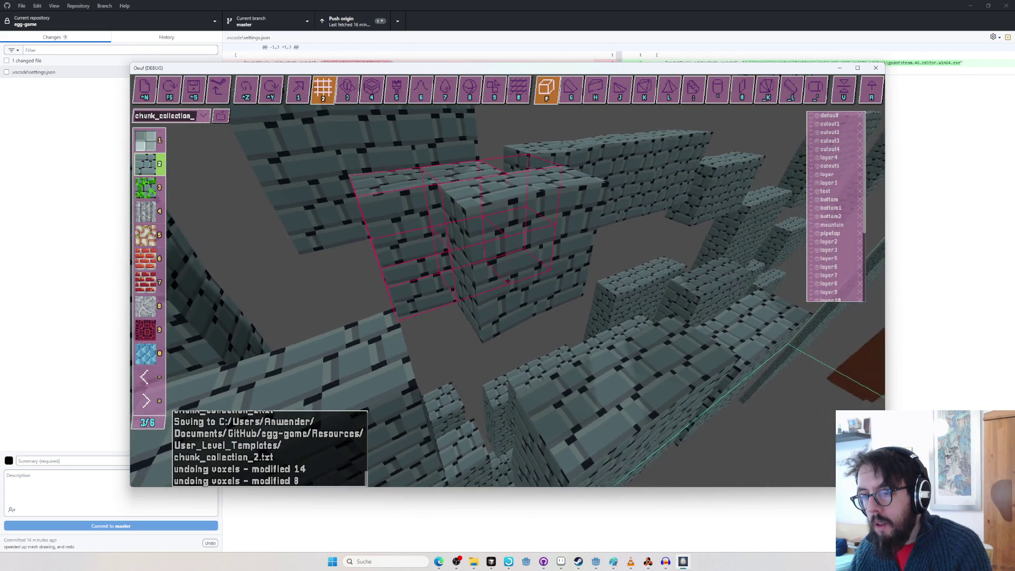
Save the chunk to chunk_collection_2.txt with Ctrl+S and start the egg play-test with F5.
{"action": "left_click_drag", "start_coordinate": [508, 281], "coordinate": [508, 281]}
{"action": "key", "text": "ctrl+s"}
{"action": "key", "text": "F5"}
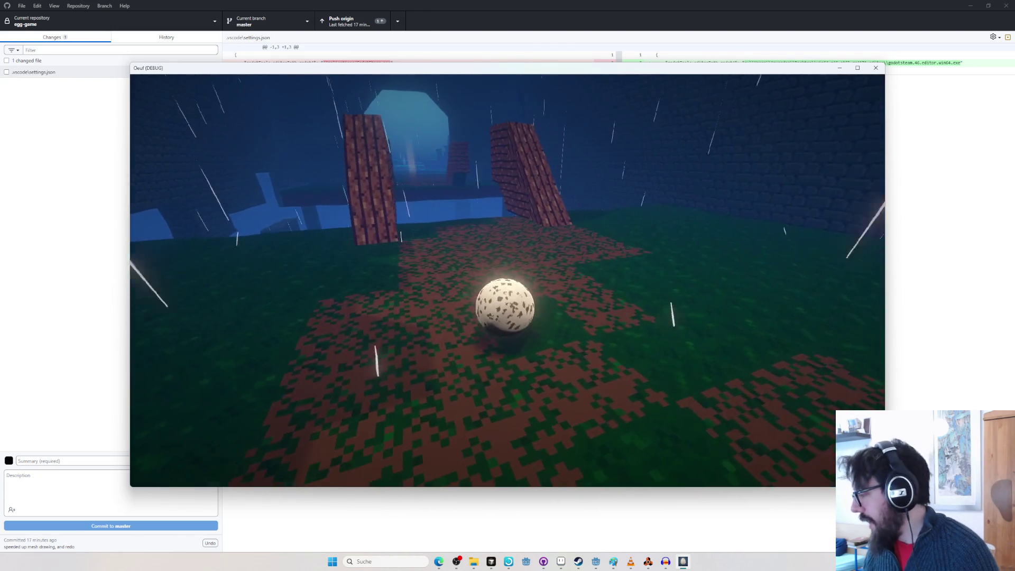
Exit play mode to the editor, then zoom and orbit along the stone wall tops.
{"action": "key", "text": "Tab"}
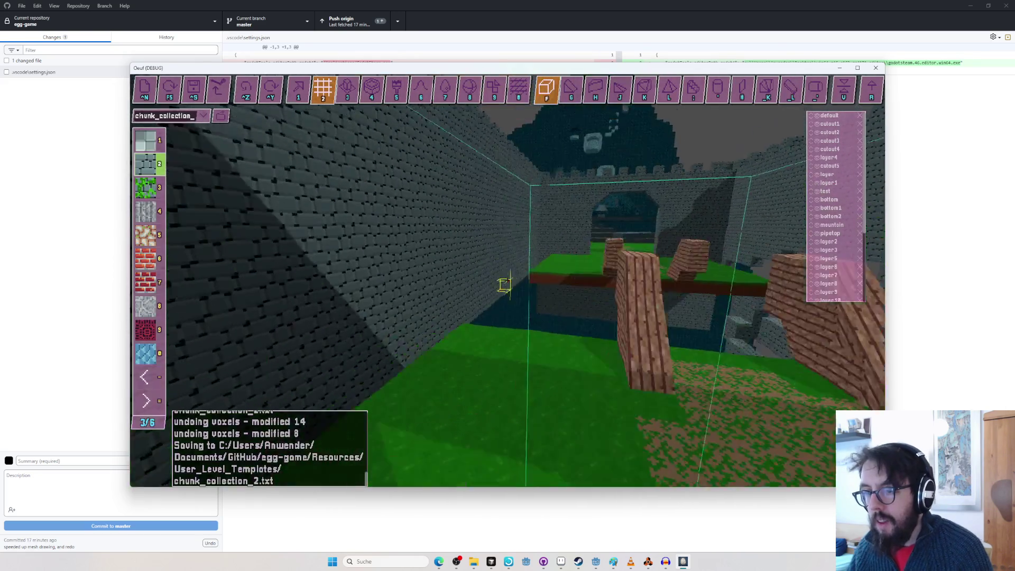
{"action": "scroll", "coordinate": [506, 274], "scroll_direction": "up", "scroll_amount": 5}
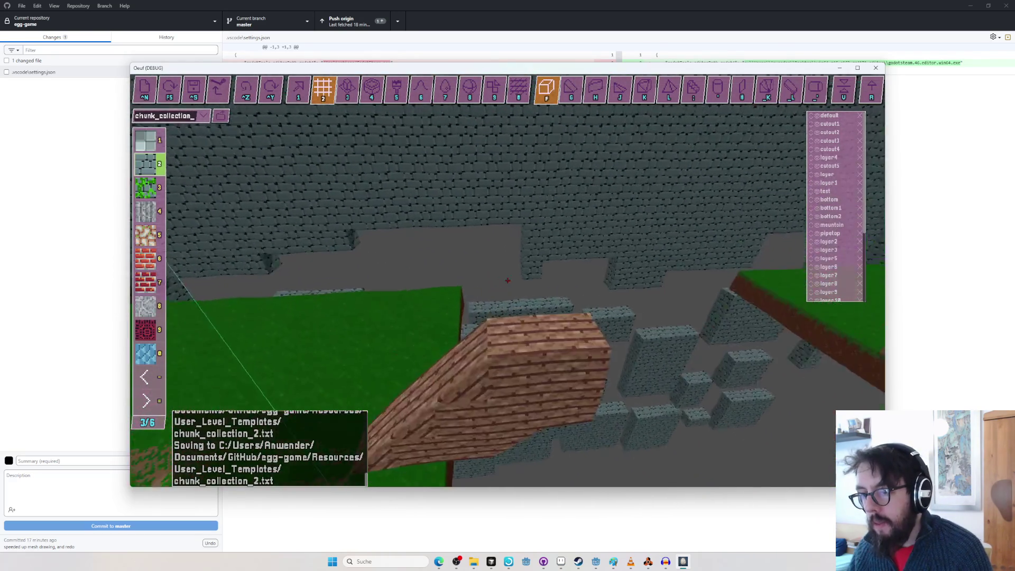
{"action": "scroll", "coordinate": [508, 281], "scroll_direction": "down", "scroll_amount": 5}
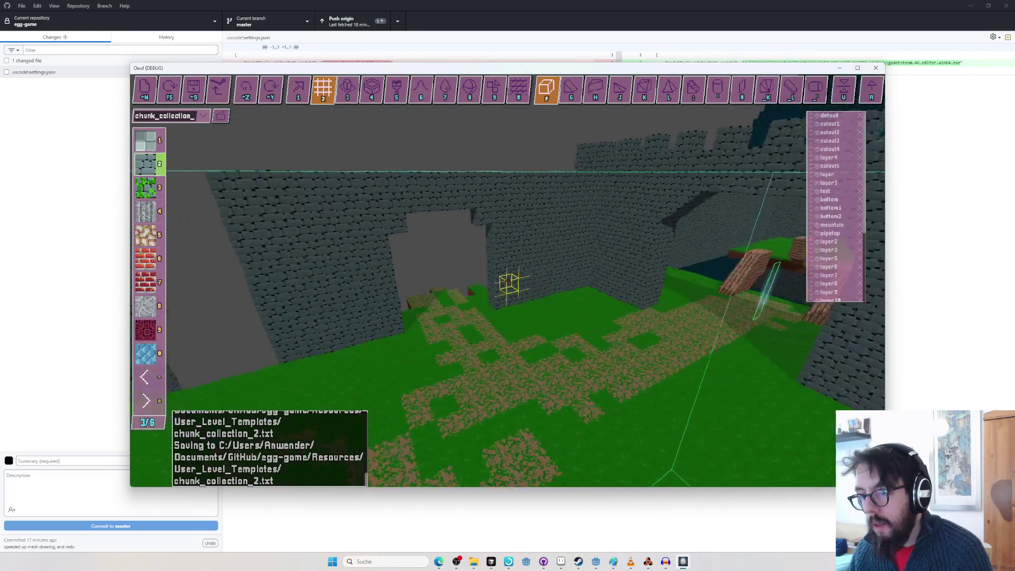
{"action": "mouse_move", "coordinate": [507, 284]}
{"action": "left_mouse_down"}
{"action": "mouse_move", "coordinate": [500, 281]}
{"action": "mouse_move", "coordinate": [540, 288]}
{"action": "mouse_move", "coordinate": [506, 276]}
{"action": "mouse_move", "coordinate": [509, 283]}
{"action": "left_mouse_up"}
{"action": "scroll", "coordinate": [507, 282], "scroll_direction": "down", "scroll_amount": 5}
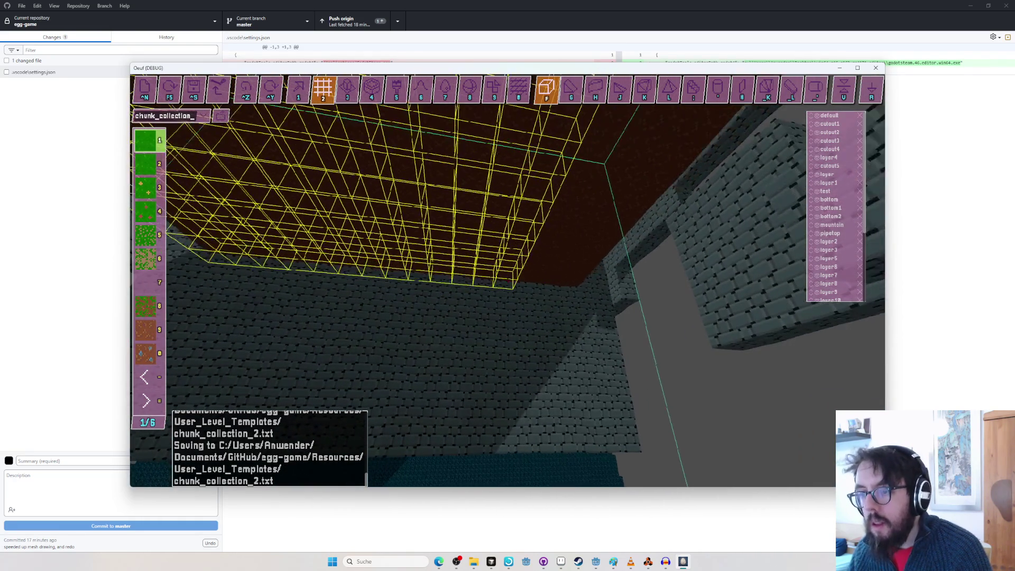
Undo the 224-, 2- and 12-voxel area edits using texture 9, then enter voxel selection mode.
{"action": "key", "text": "ctrl+z"}
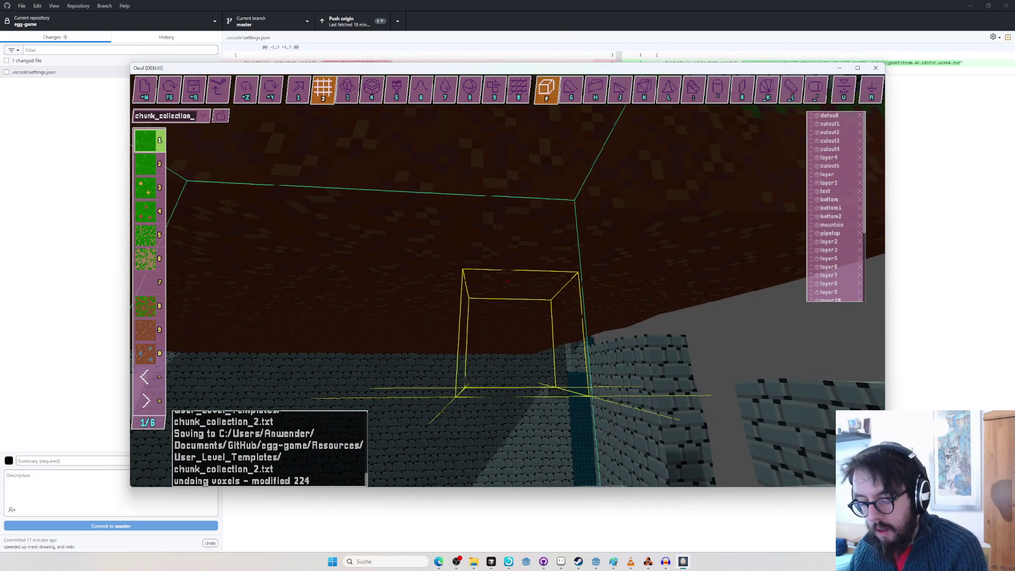
{"action": "key", "text": "9"}
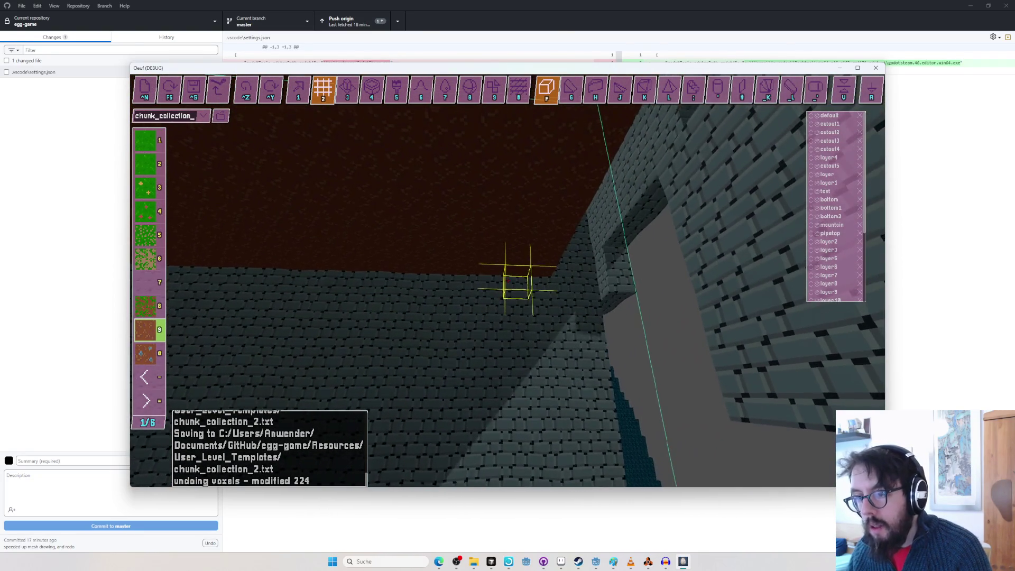
{"action": "left_click_drag", "start_coordinate": [508, 281], "coordinate": [509, 282]}
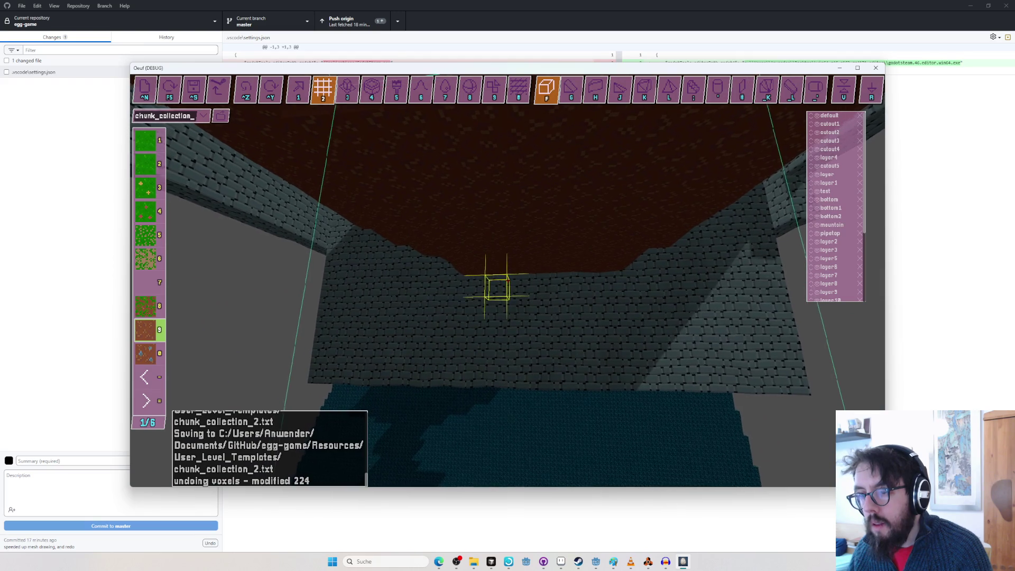
{"action": "key", "text": "ctrl+z"}
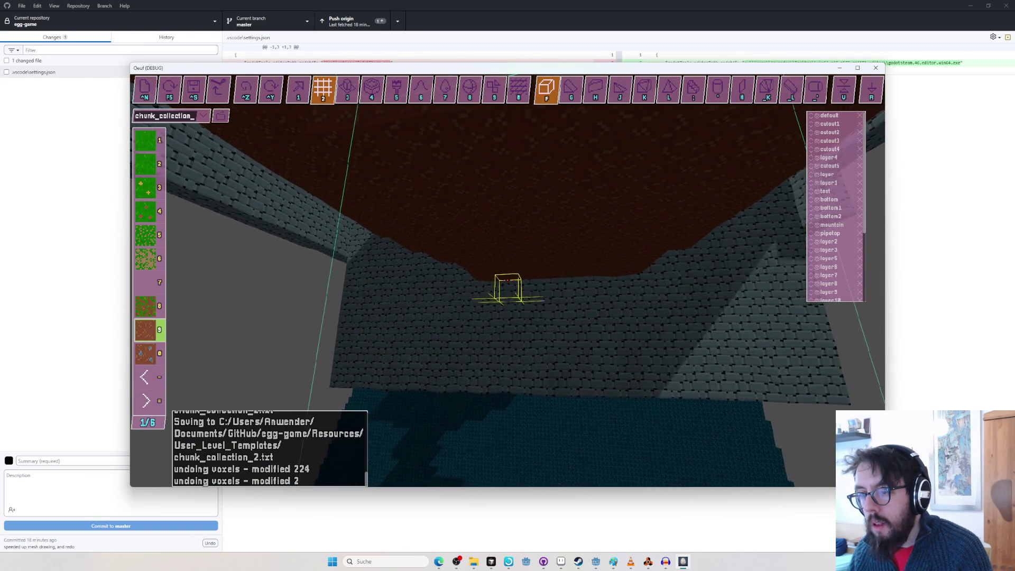
{"action": "left_click_drag", "start_coordinate": [508, 280], "coordinate": [508, 285]}
{"action": "key", "text": "ctrl+z"}
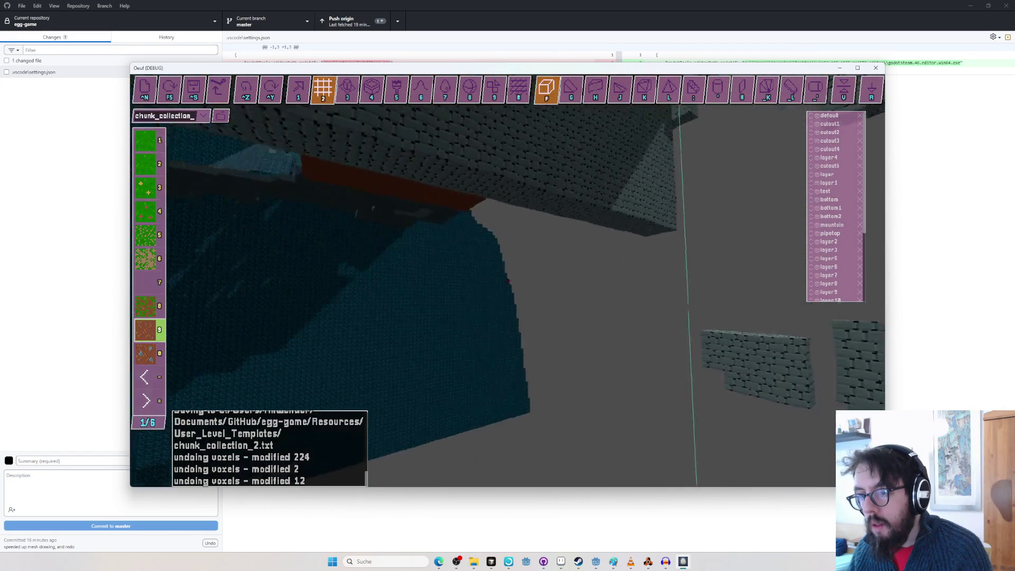
{"action": "key", "text": "Tab"}
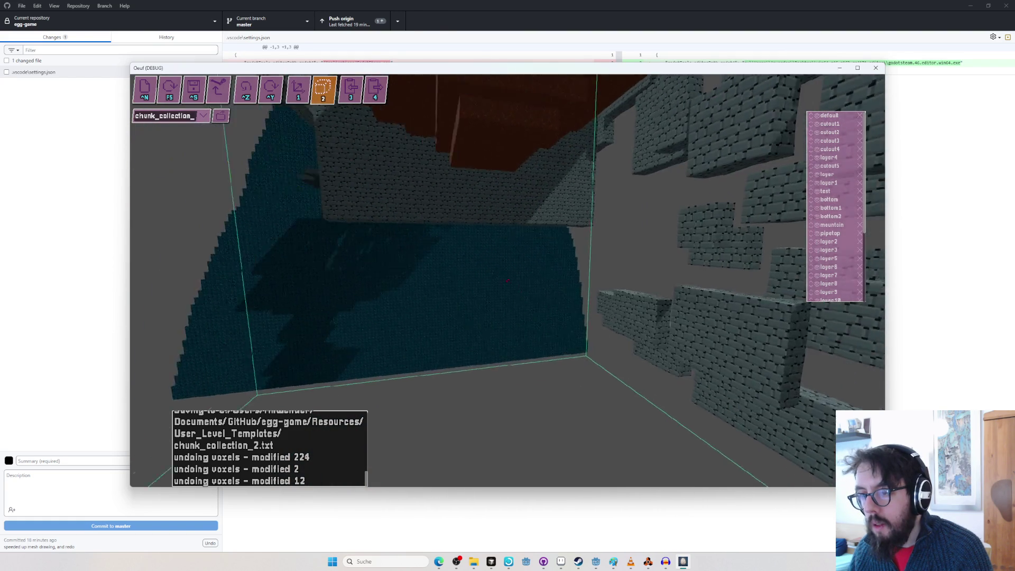
Undo the stray voxel, box-fill along the ledge with build tool 3, then undo those 2156 voxels.
{"action": "key", "text": "ctrl+z"}
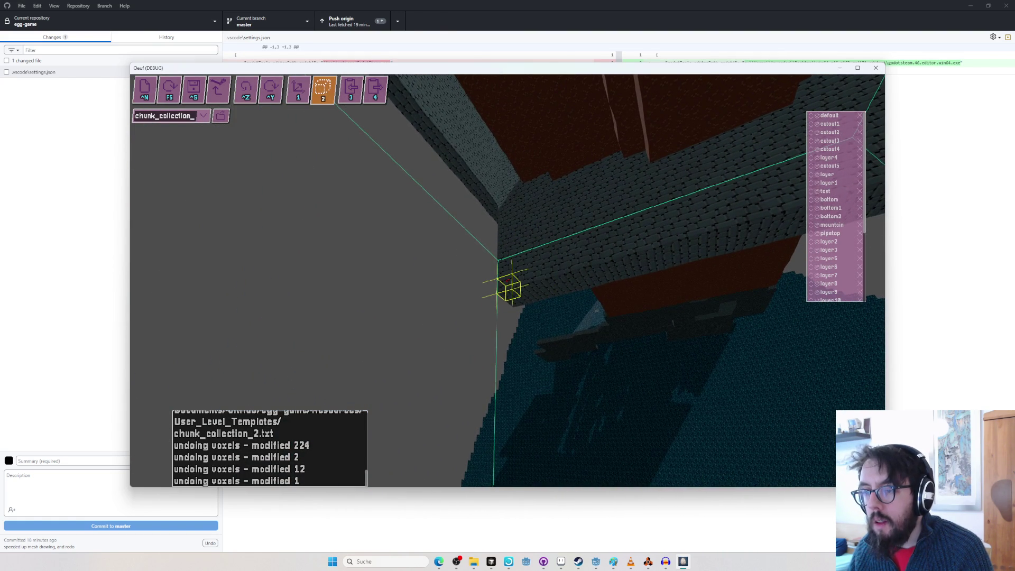
{"action": "key", "text": "2"}
{"action": "key", "text": "3"}
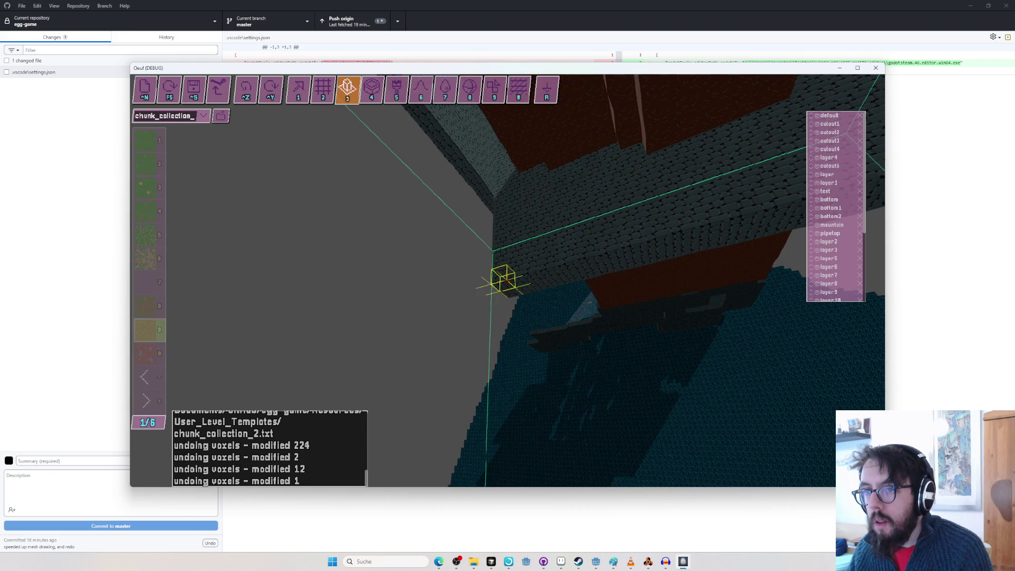
{"action": "mouse_move", "coordinate": [505, 279]}
{"action": "left_mouse_down"}
{"action": "mouse_move", "coordinate": [509, 291]}
{"action": "mouse_move", "coordinate": [507, 283]}
{"action": "left_mouse_up"}
{"action": "key", "text": "ctrl+z"}
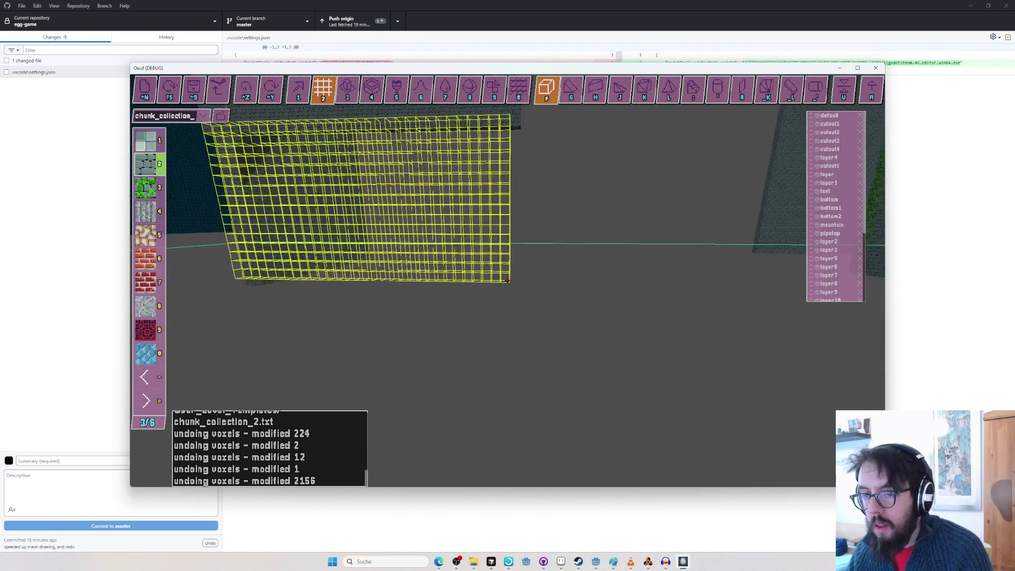
Orbit the view toward the floor and the tall stone walls.
{"action": "left_click_drag", "start_coordinate": [507, 282], "coordinate": [508, 282]}
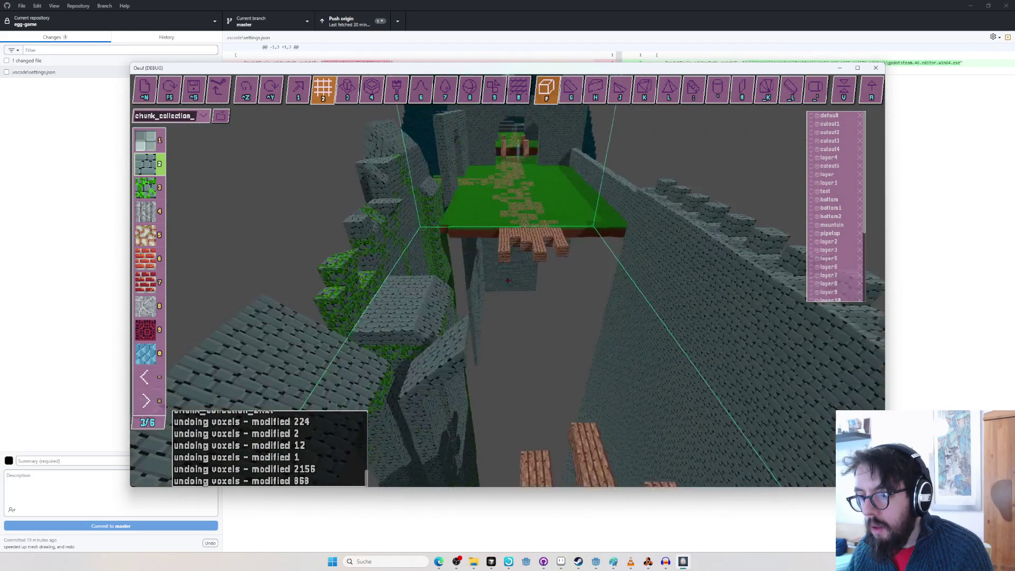
Box-fill brown dirt (page 1/6, tile 9) up to the mossy brick wall, then start the egg play-test.
{"action": "key", "text": "minus"}
{"action": "key", "text": "minus"}
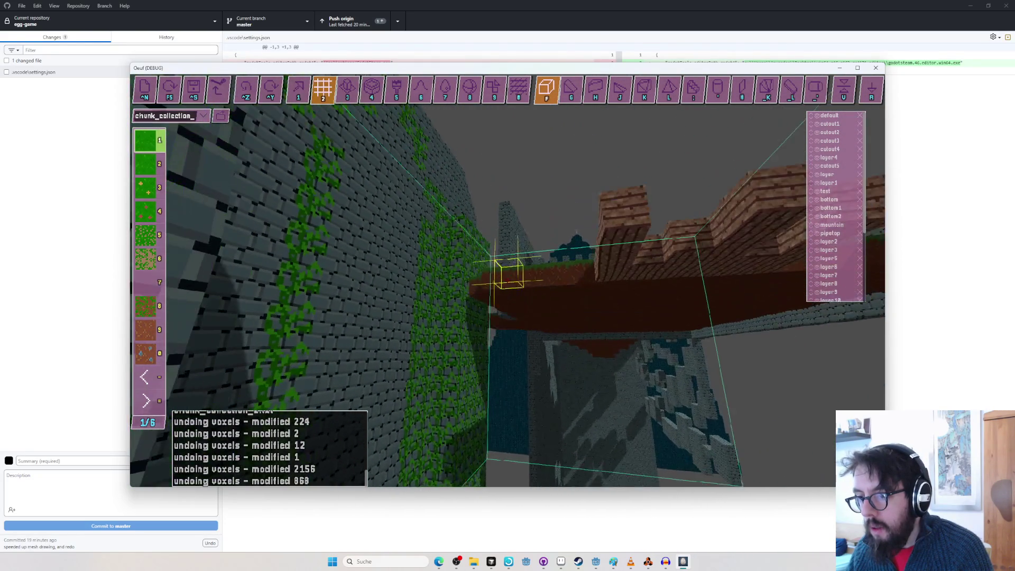
{"action": "key", "text": "9"}
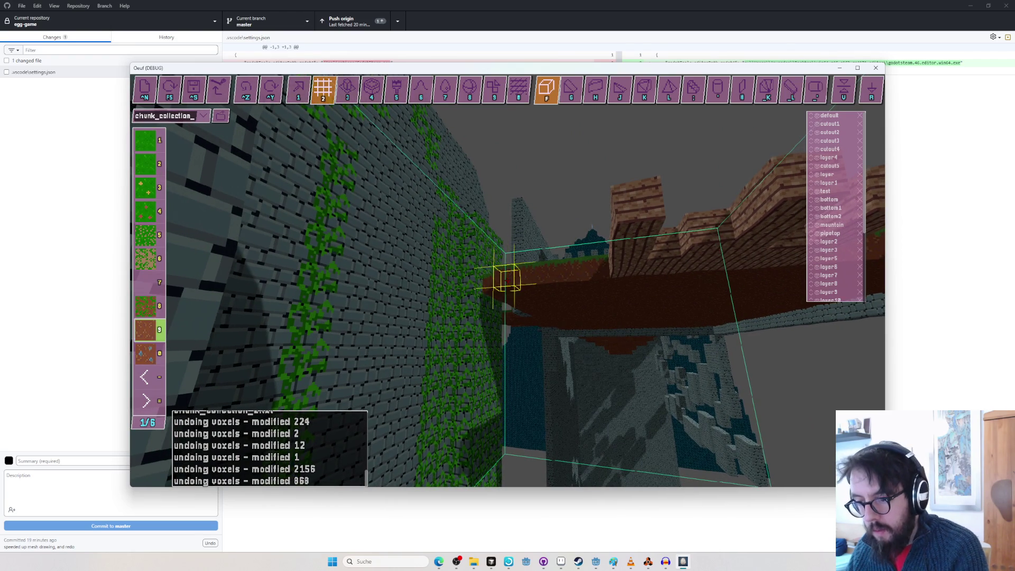
{"action": "left_click_drag", "start_coordinate": [507, 279], "coordinate": [508, 281]}
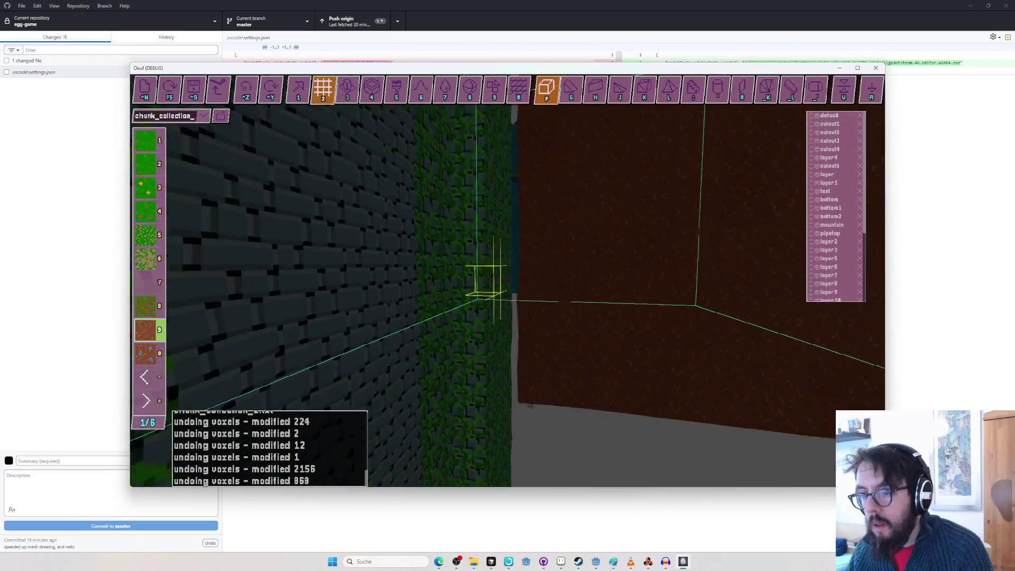
{"action": "left_click_drag", "start_coordinate": [507, 282], "coordinate": [508, 282]}
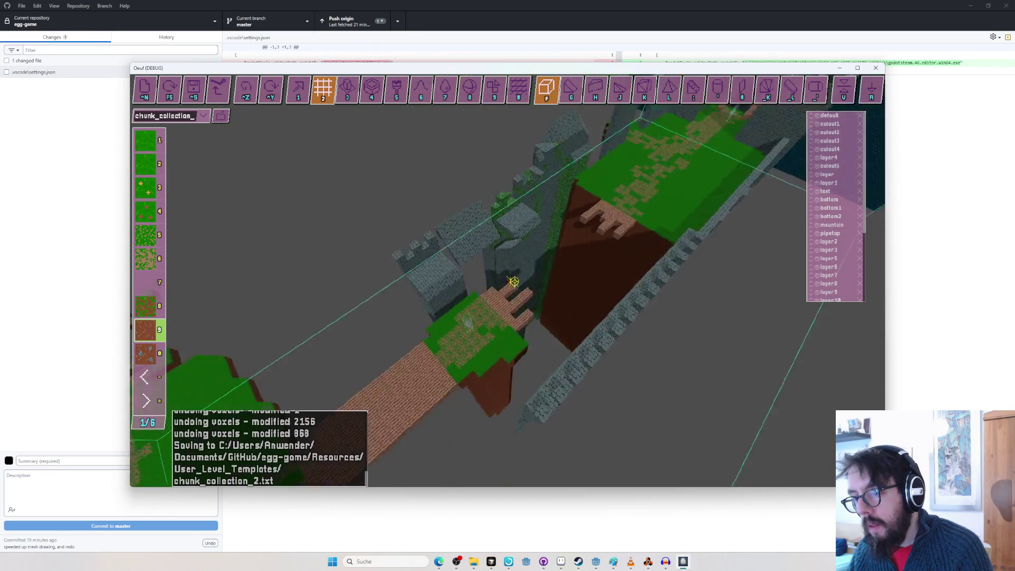
{"action": "key", "text": "r"}
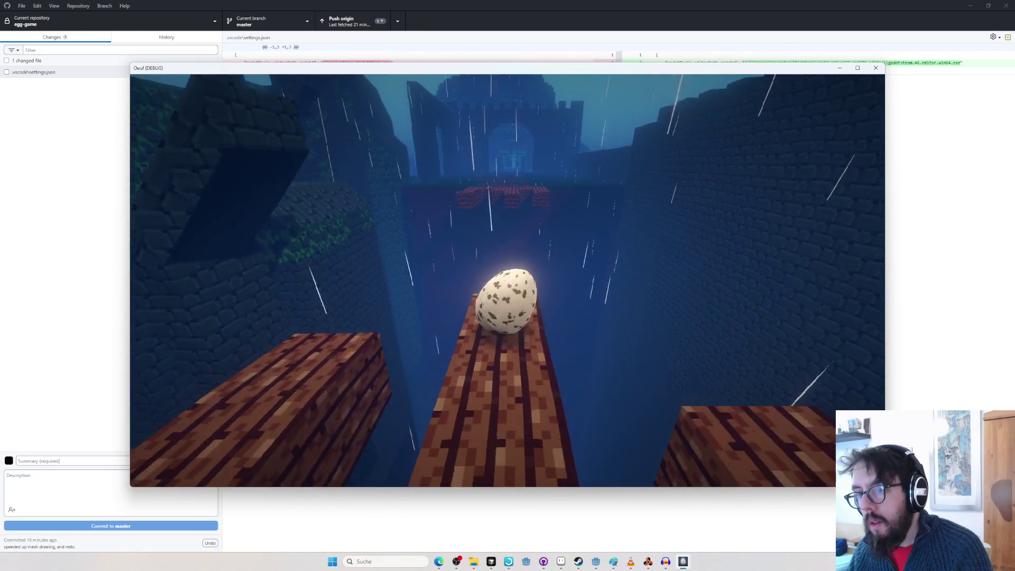
{"action": "key", "text": "r"}
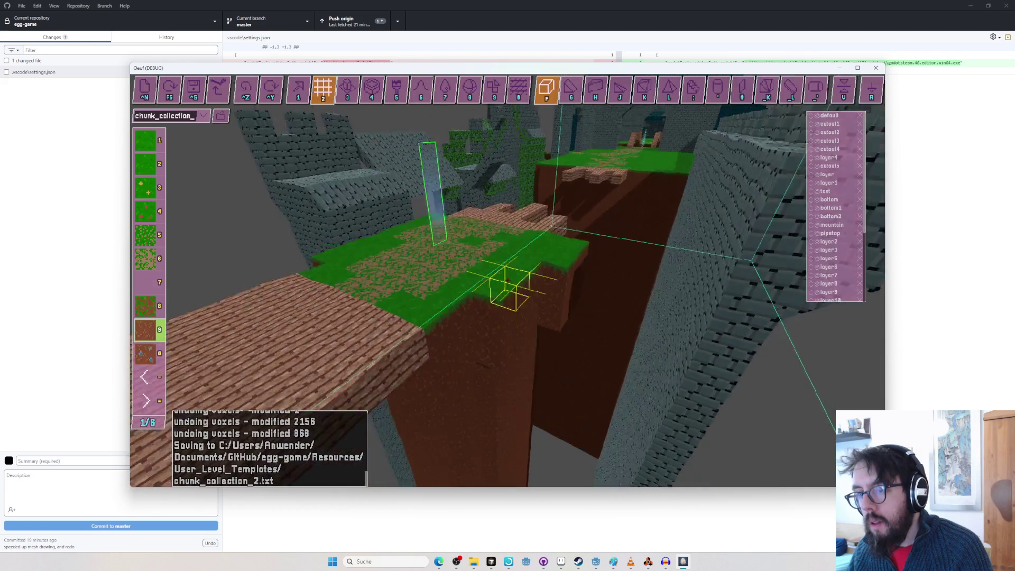
{"action": "key", "text": "w"}
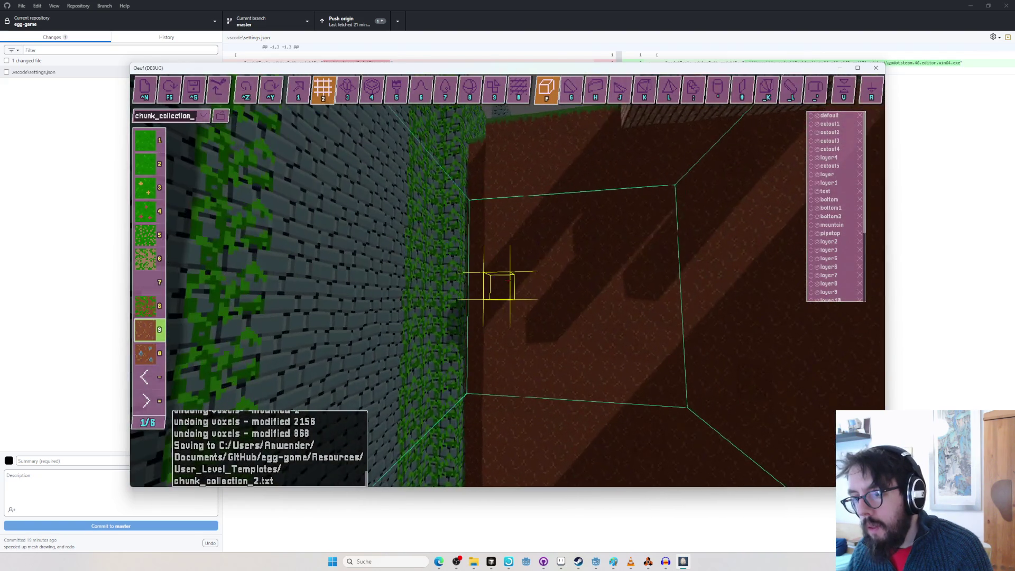
{"action": "key", "text": "w"}
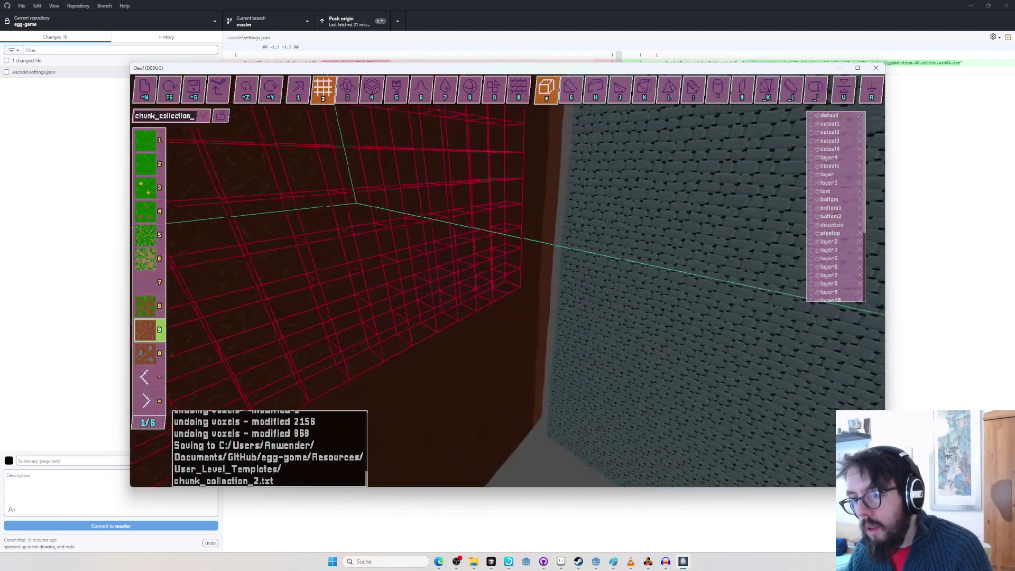
{"action": "key", "text": "w"}
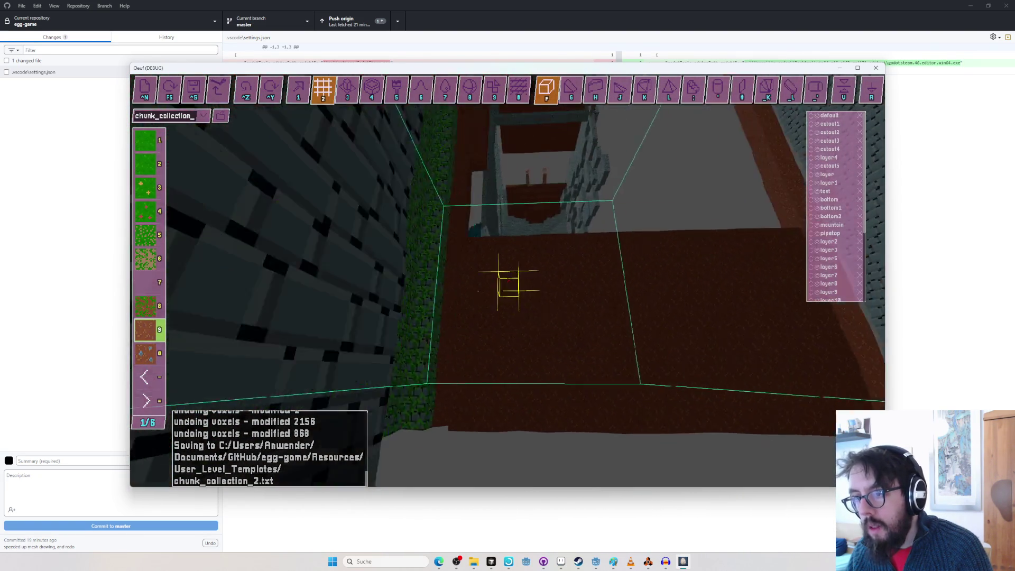
{"action": "key", "text": "w"}
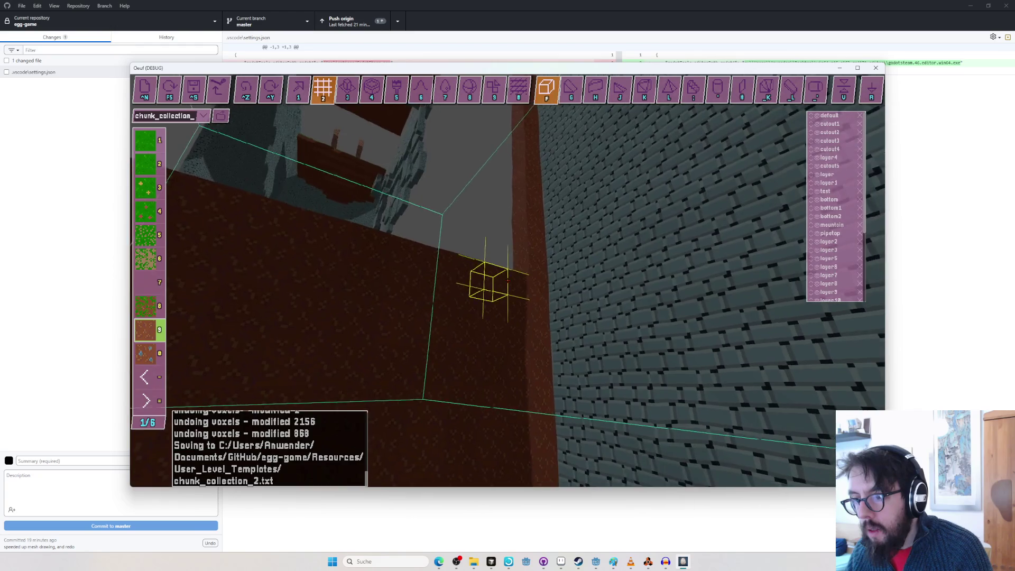
{"action": "key", "text": "w"}
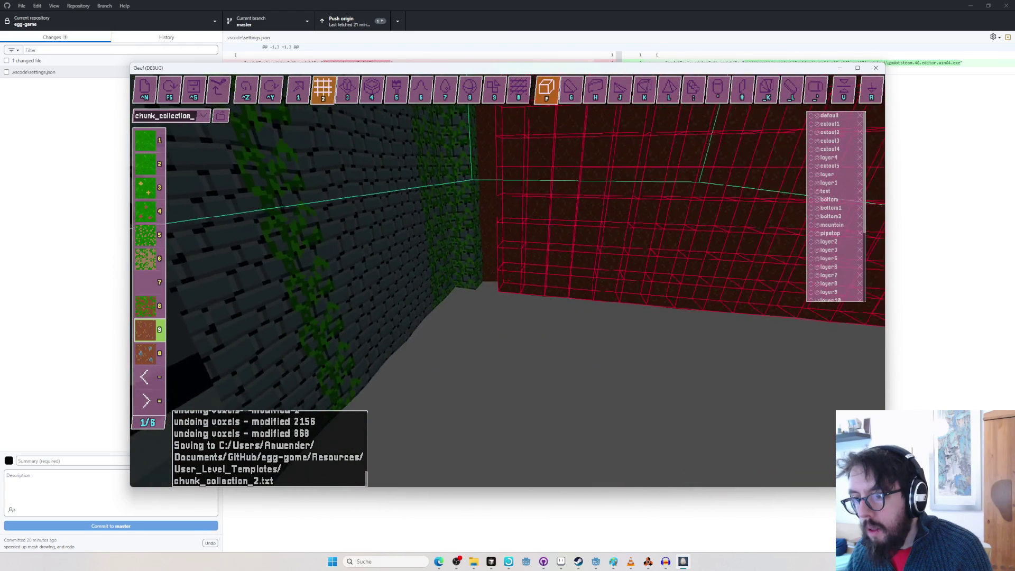
{"action": "key", "text": "w"}
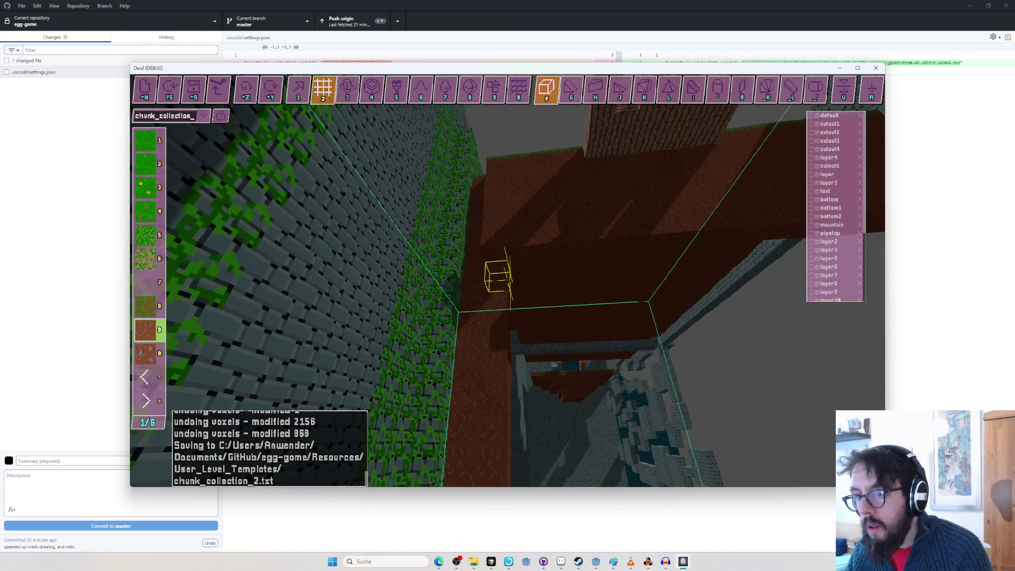
{"action": "key", "text": "w"}
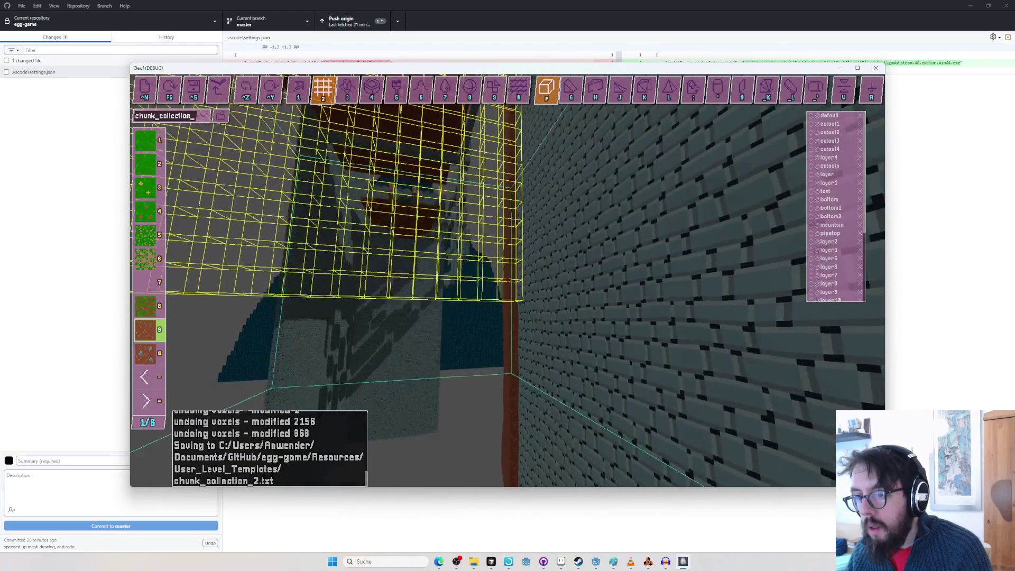
{"action": "key", "text": "w"}
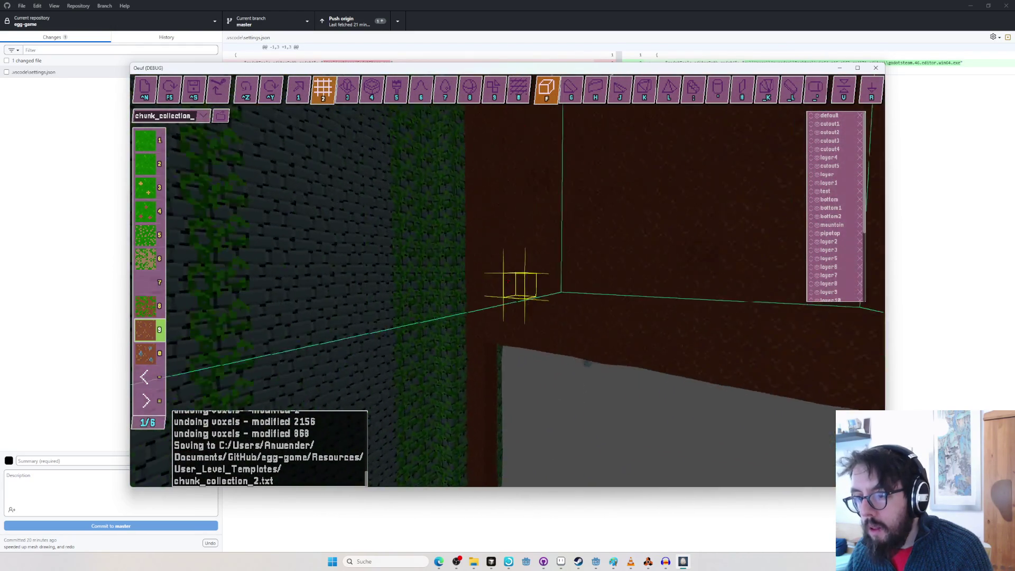
{"action": "key", "text": "w"}
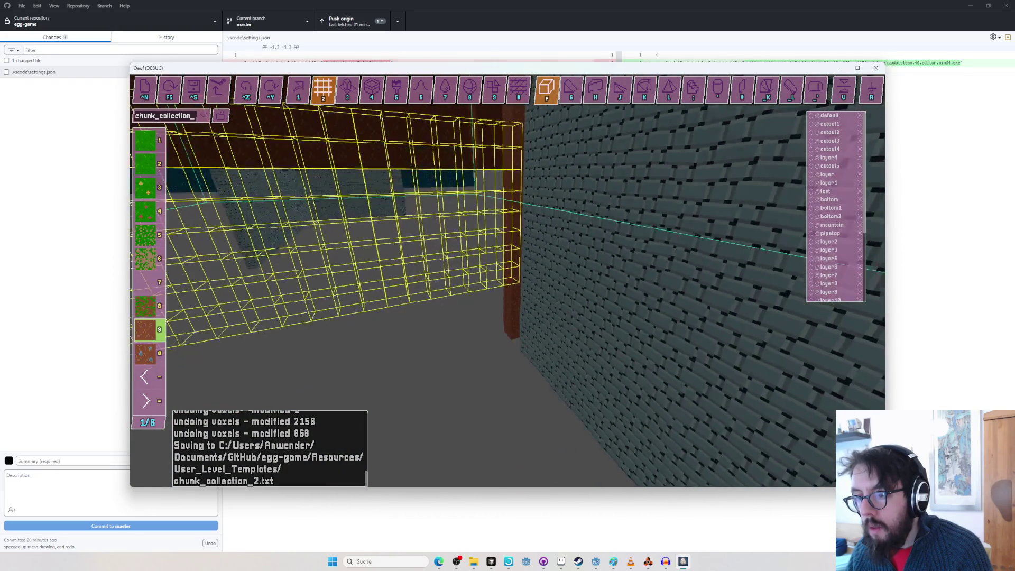
{"action": "key", "text": "w"}
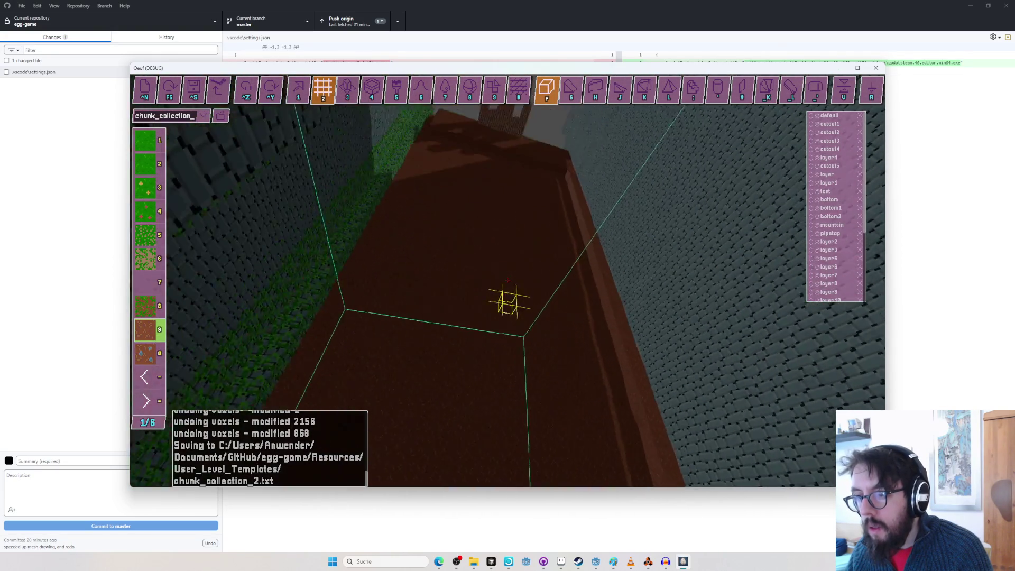
{"action": "key", "text": "w"}
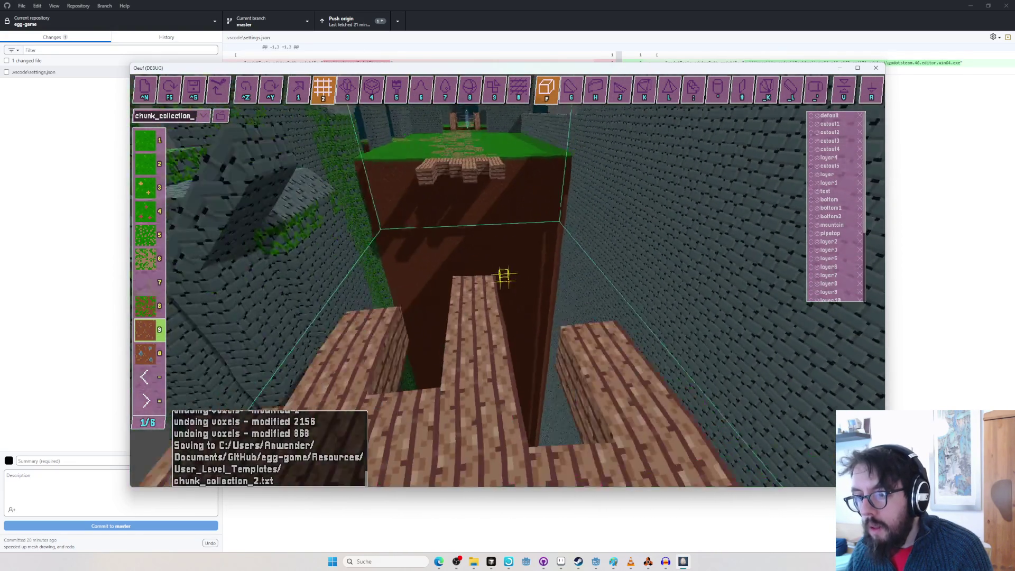
{"action": "key", "text": "F5"}
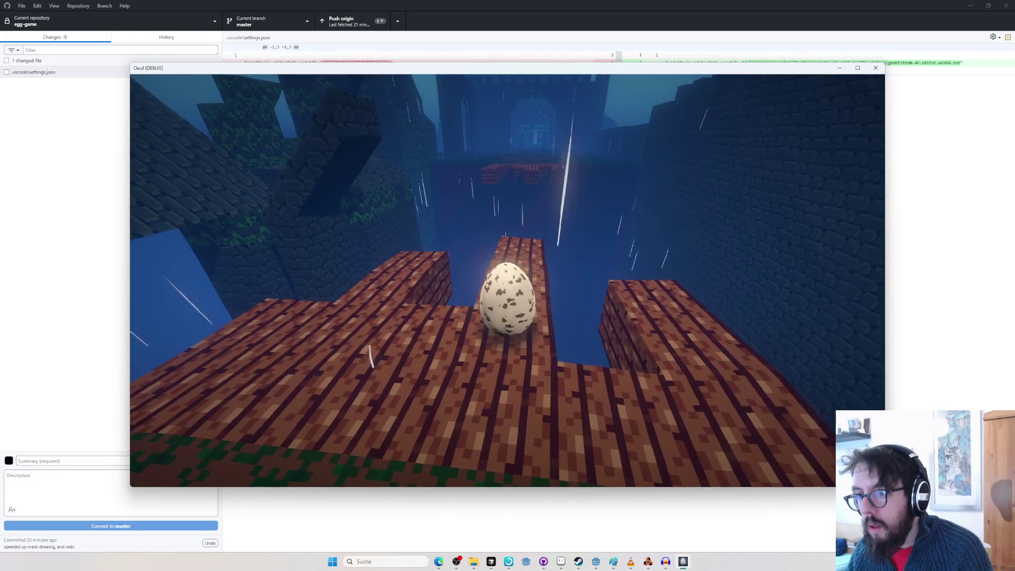
{"action": "key", "text": "w"}
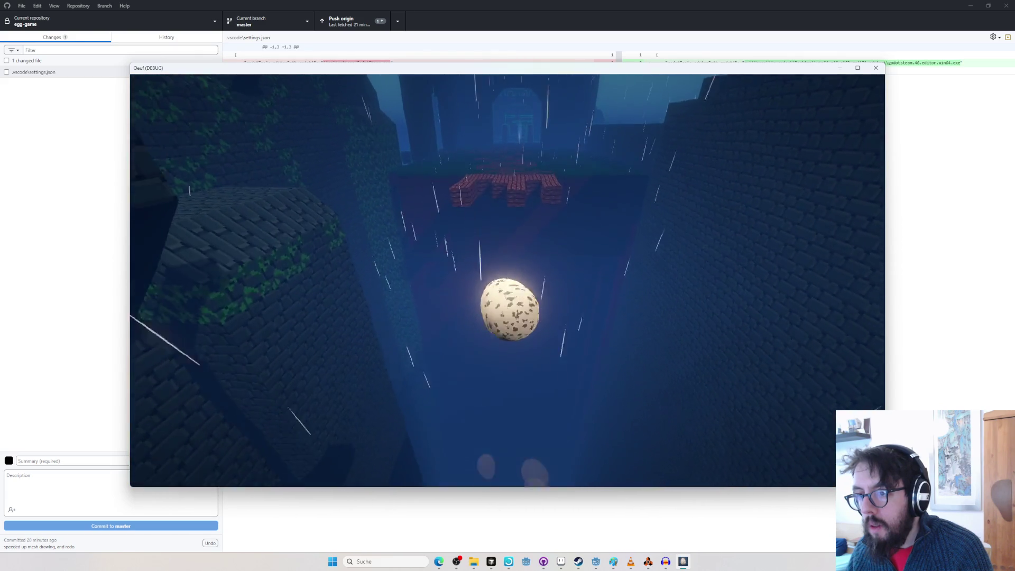
{"action": "key", "text": "F5"}
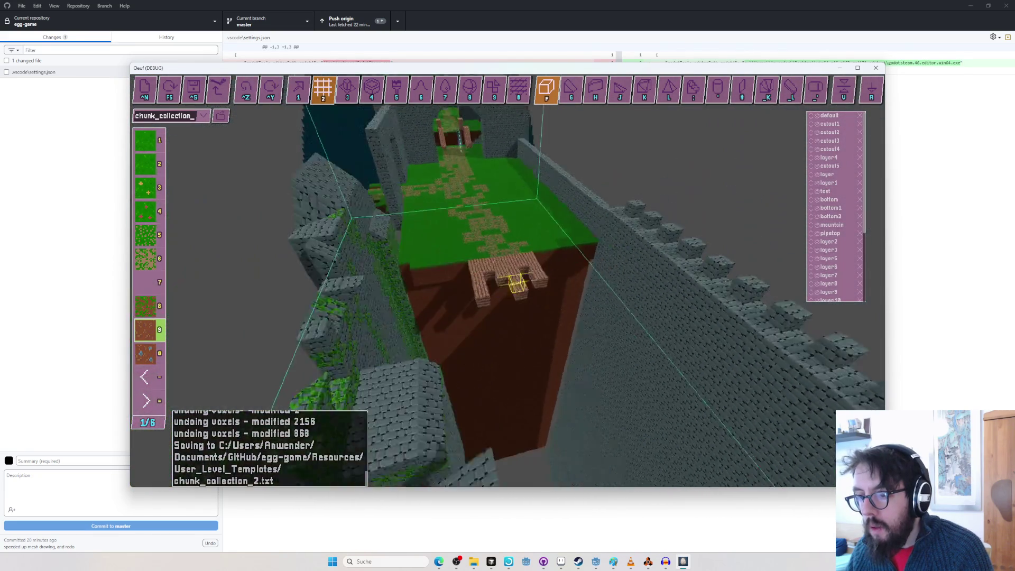
{"action": "key", "text": "Tab"}
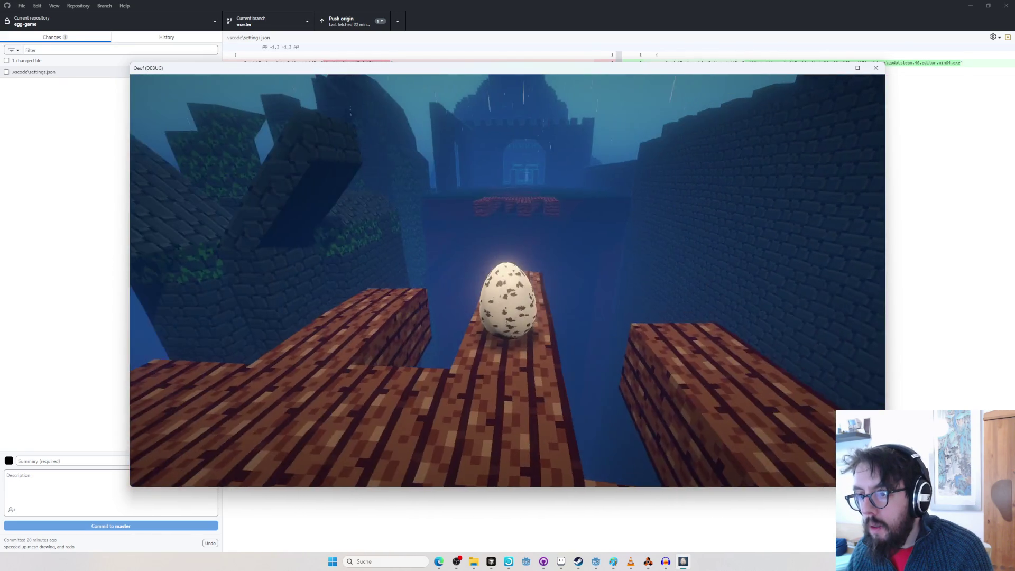
{"action": "key", "text": "Tab"}
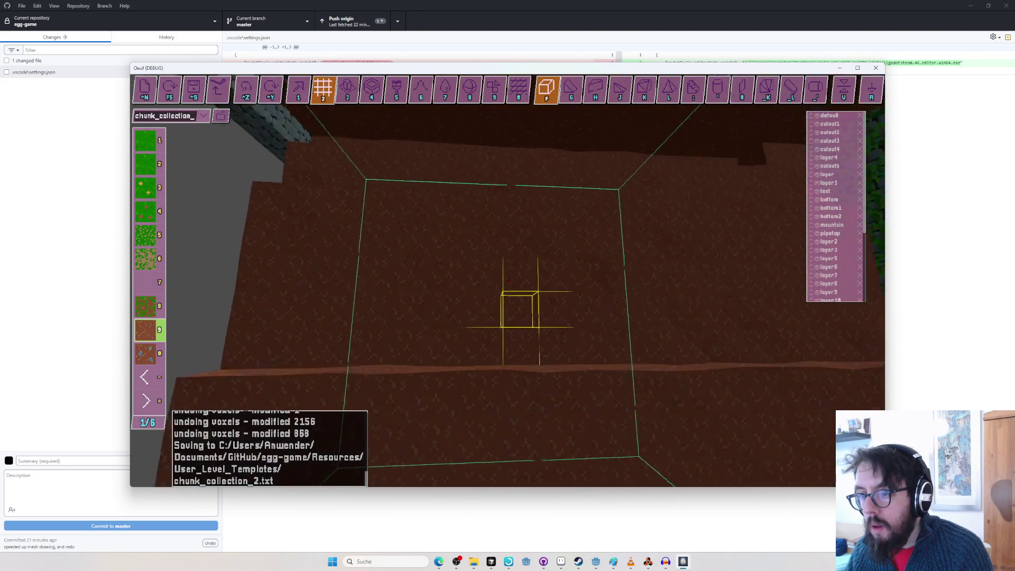
Briefly play-test, return to editing at the brown pillar, and pick the second stone texture.
{"action": "key", "text": "r"}
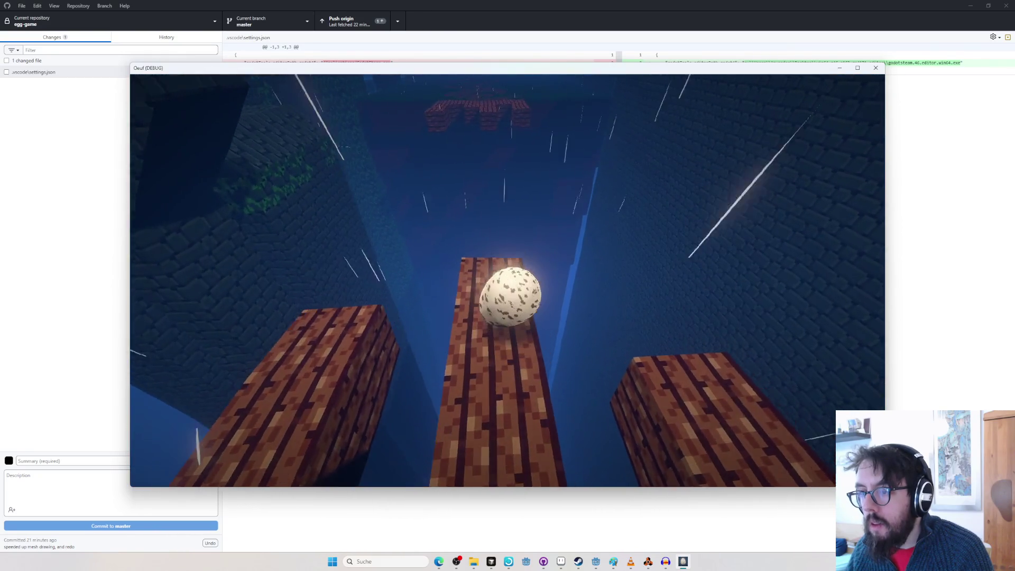
{"action": "key", "text": "r"}
{"action": "key", "text": "w"}
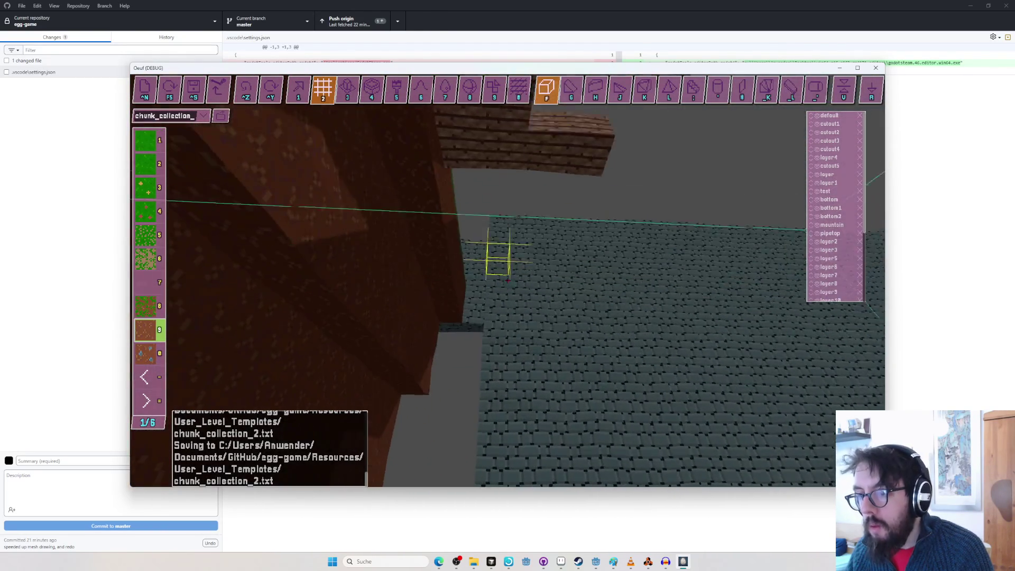
{"action": "key", "text": "equal"}
{"action": "key", "text": "equal"}
{"action": "key", "text": "2"}
Fly the camera along the stone wall, save the chunk, and restart the egg play-test.
{"action": "key", "text": "a"}
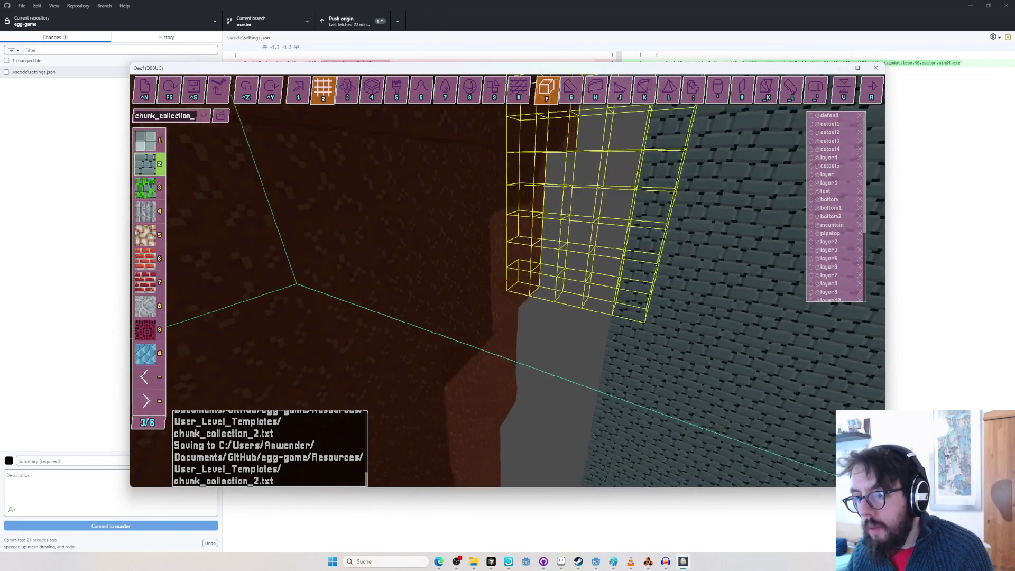
{"action": "key", "text": "w"}
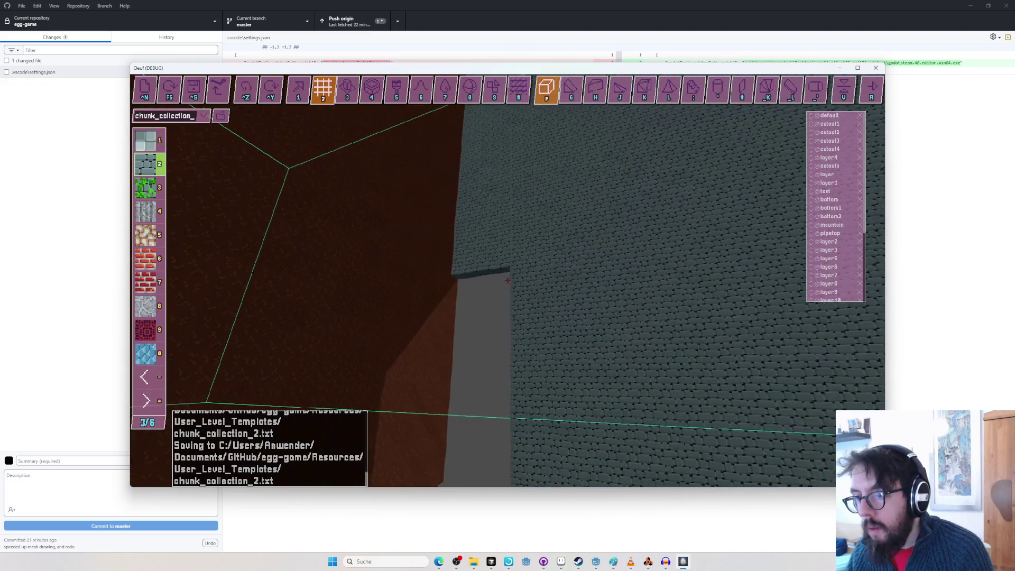
{"action": "key", "text": "d"}
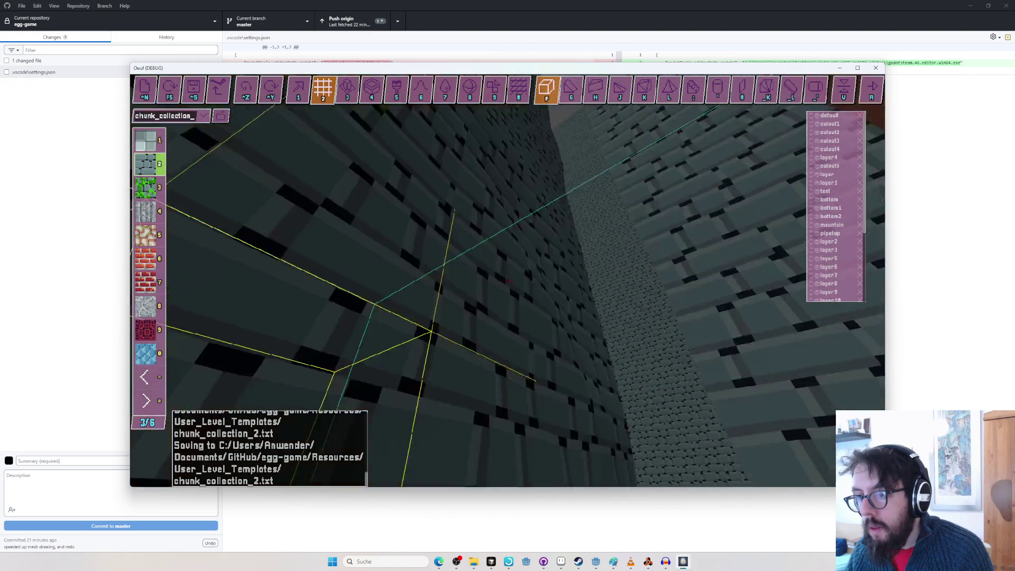
{"action": "key", "text": "s"}
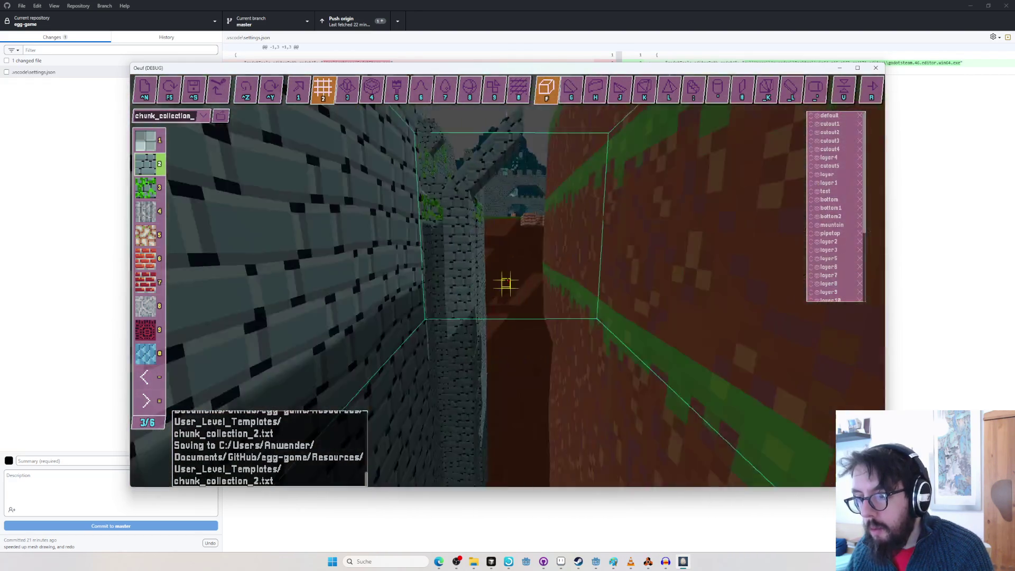
{"action": "key", "text": "r"}
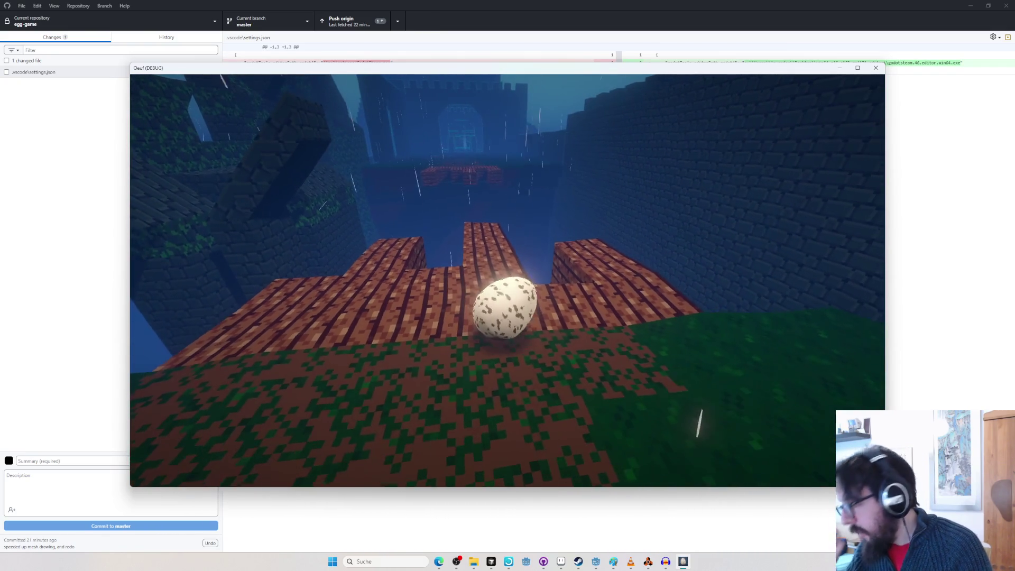
Run another egg play-test, then return to the editor beside the plank pillars on the grass.
{"action": "key", "text": "r"}
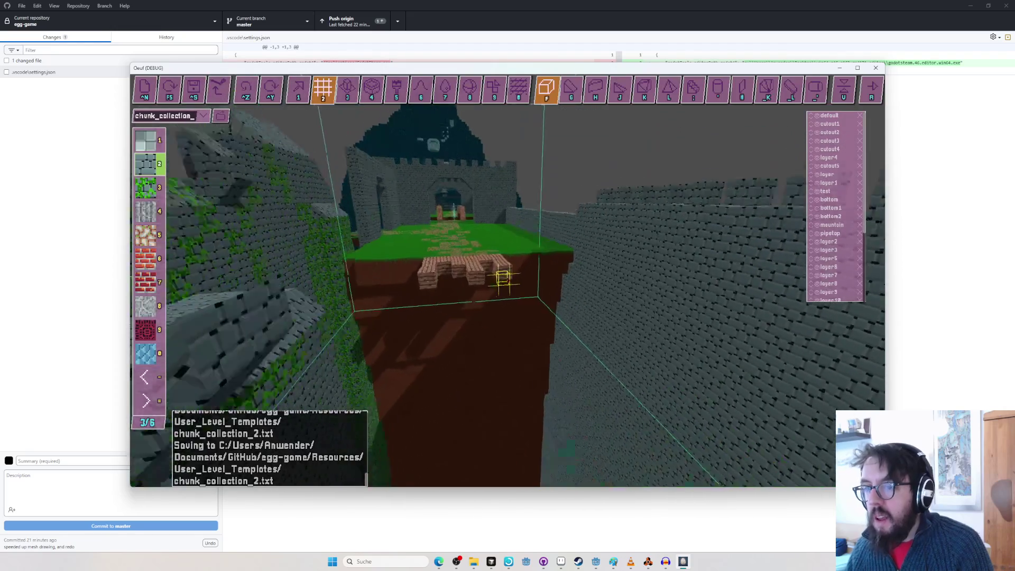
{"action": "key", "text": "r"}
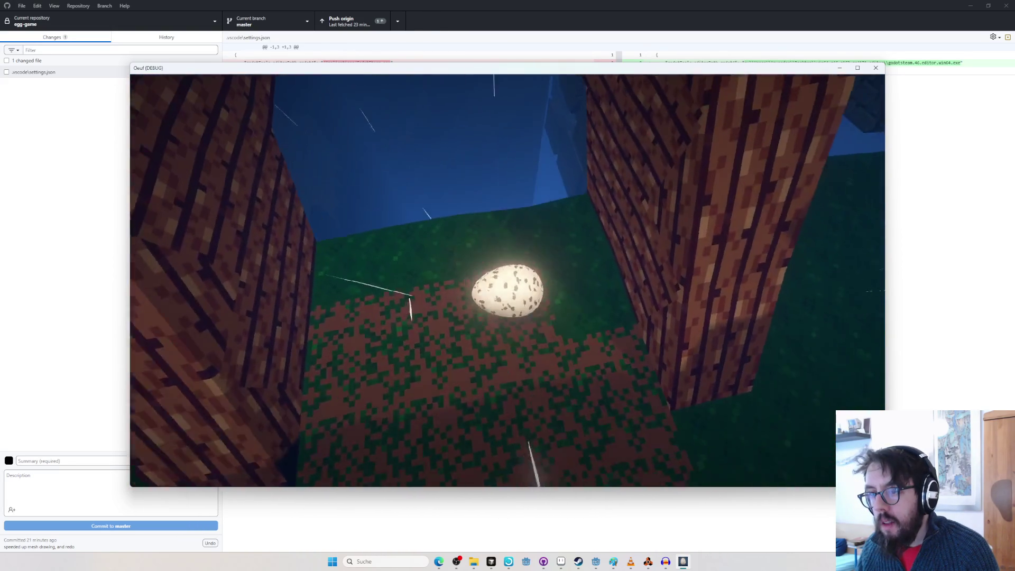
{"action": "key", "text": "Escape"}
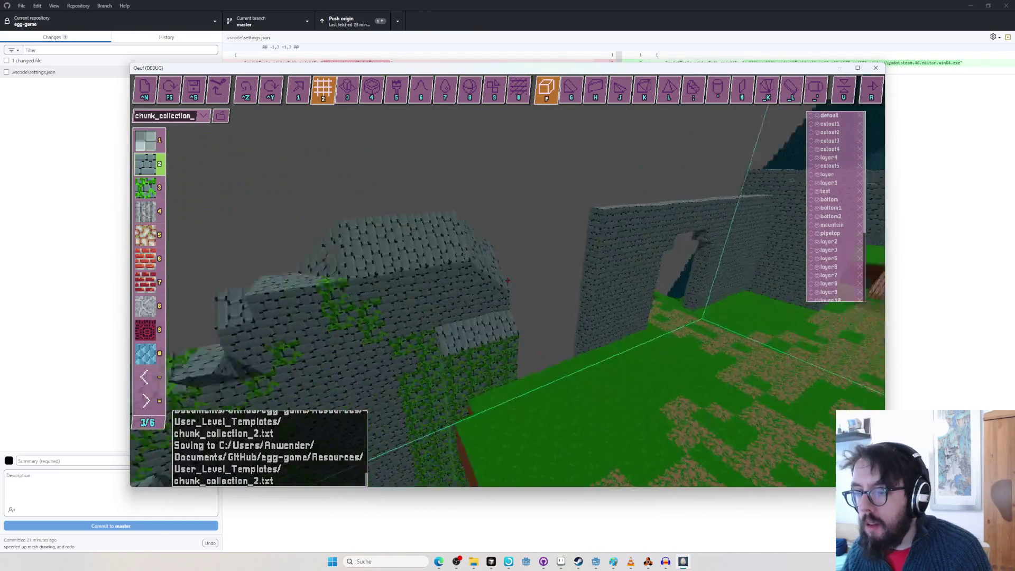
{"action": "key", "text": "Tab"}
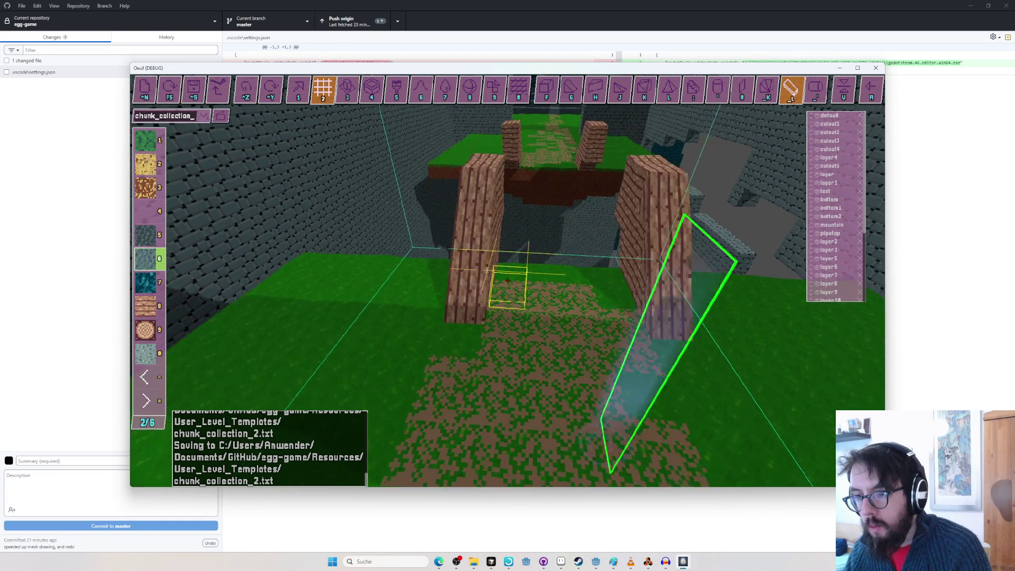
Undo two voxel edits to remove the stray stone column by the brick slope.
{"action": "key", "text": "ctrl+z"}
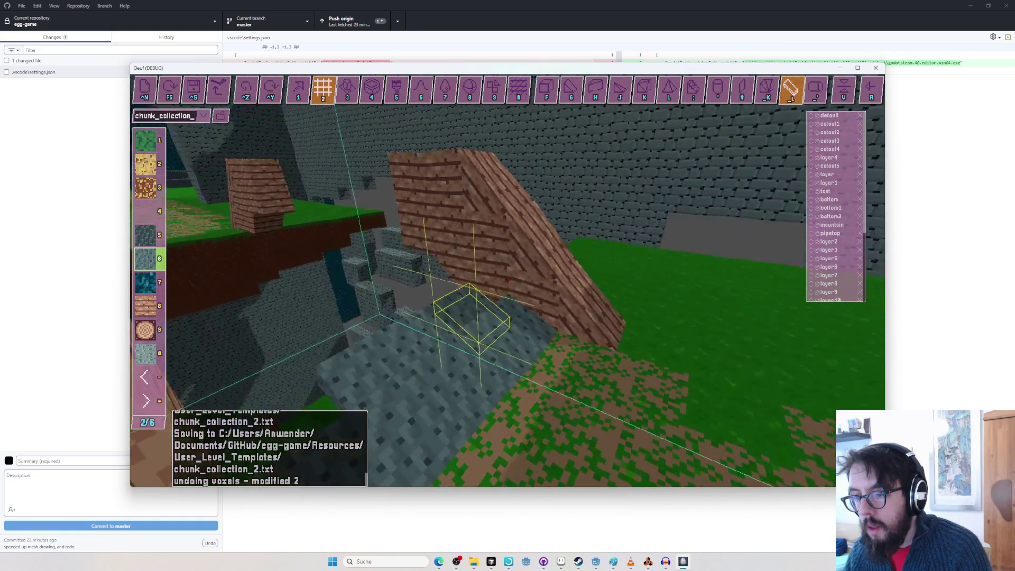
{"action": "key", "text": "ctrl+z"}
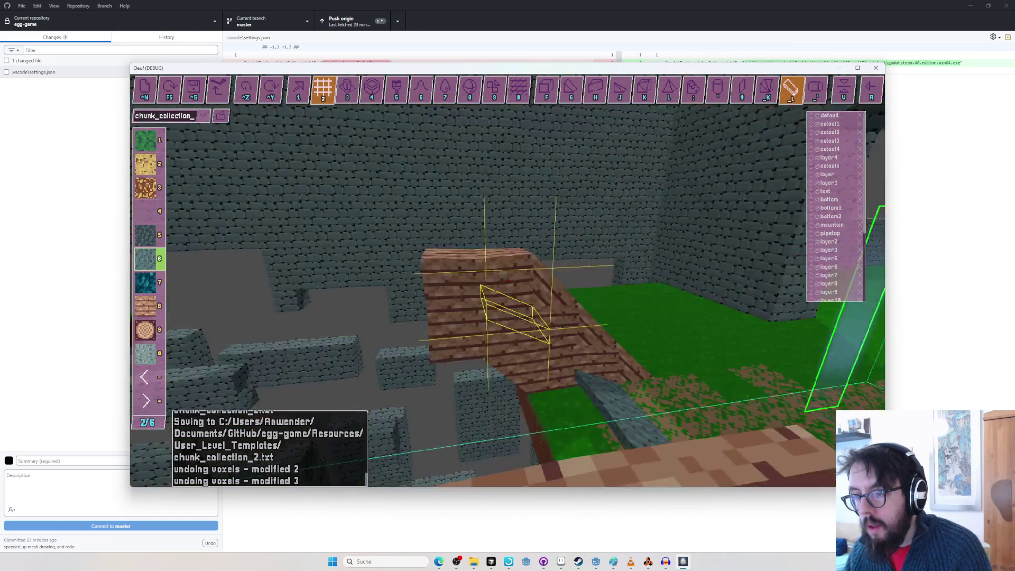
{"action": "left_click_drag", "start_coordinate": [508, 285], "coordinate": [534, 264]}
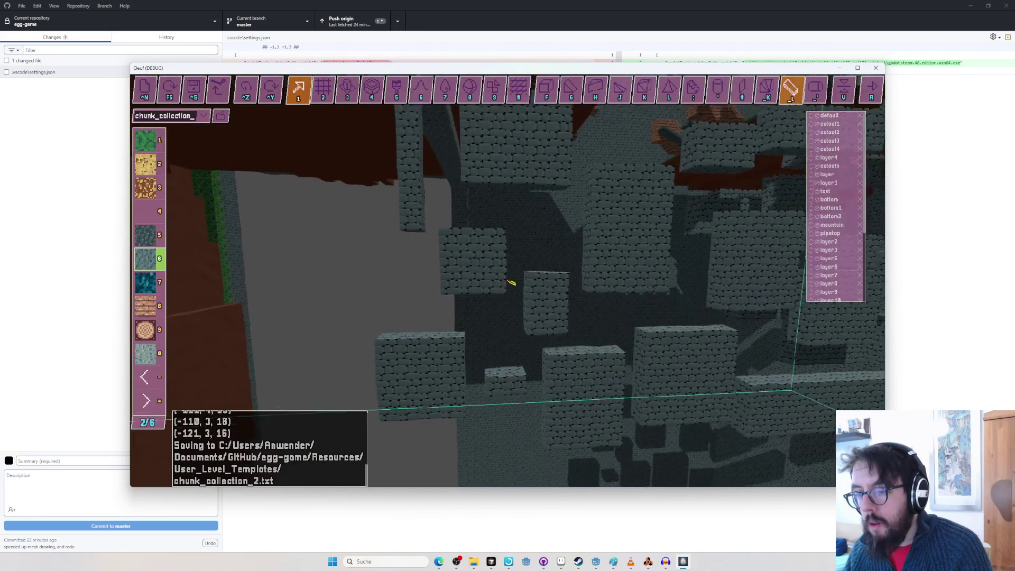
{"action": "key", "text": "w"}
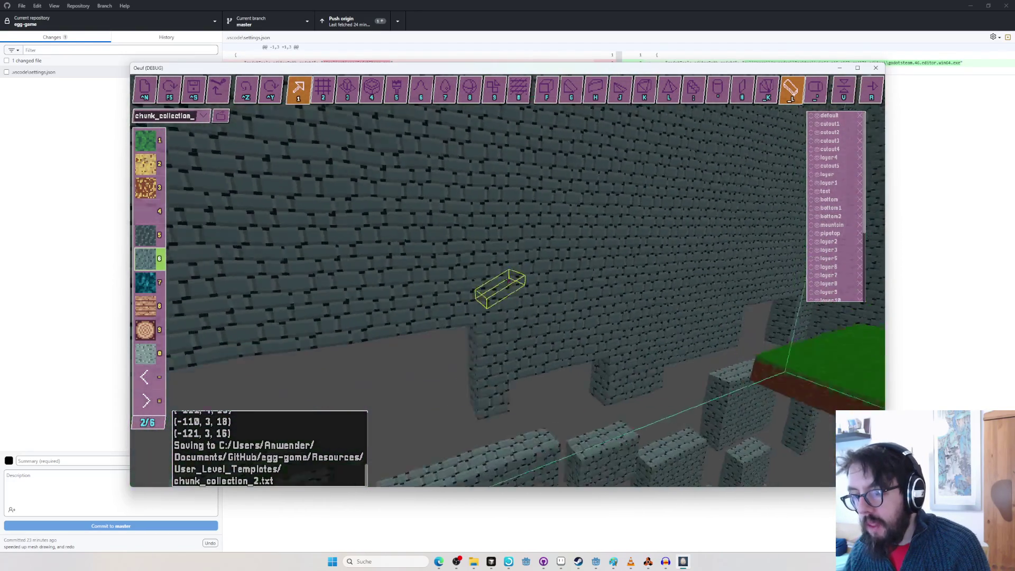
{"action": "key", "text": "s"}
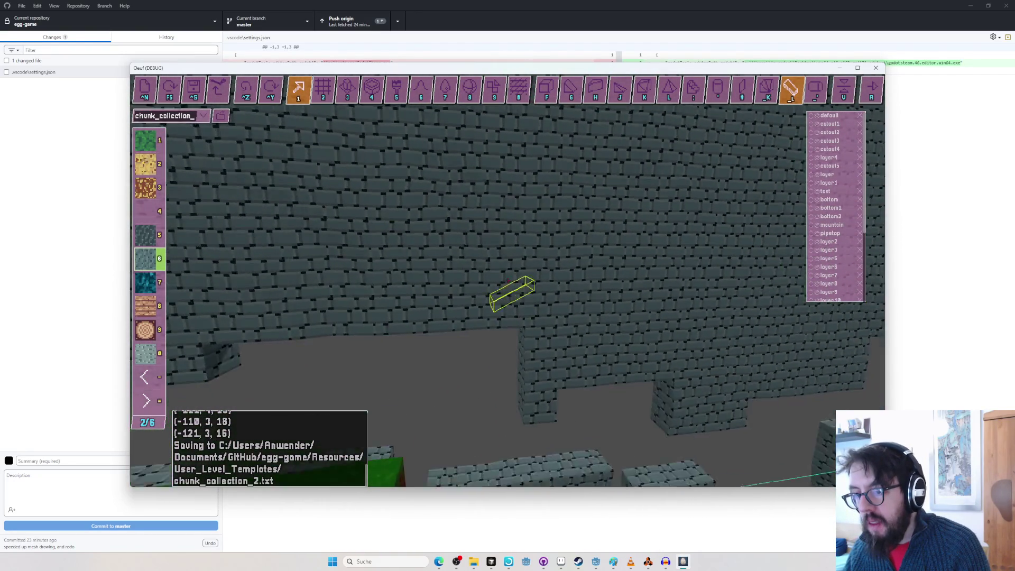
Switch to the rectangular area fill tool and the stone texture palette page (3/6).
{"action": "key", "text": "2"}
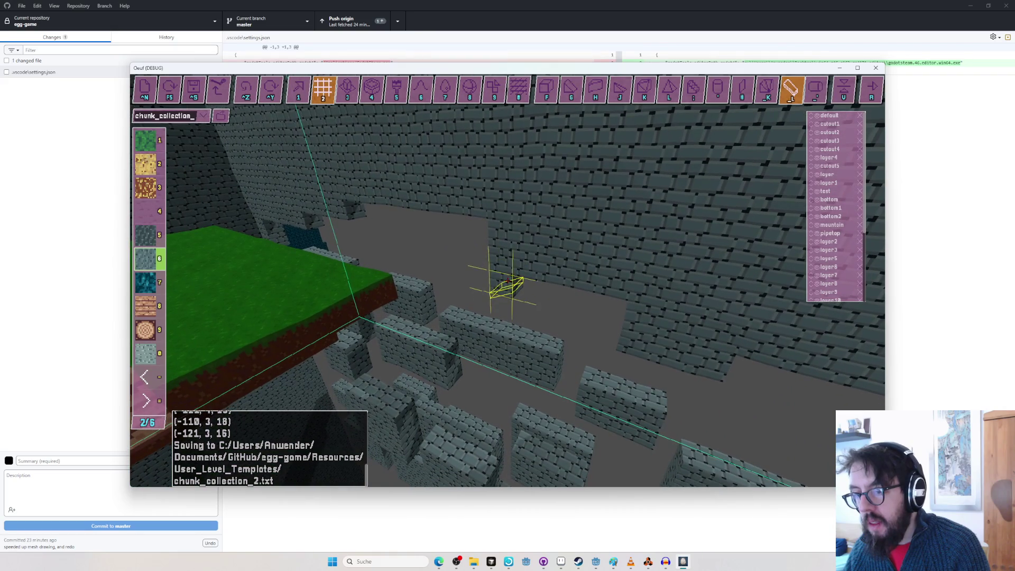
{"action": "left_click_drag", "start_coordinate": [508, 280], "coordinate": [507, 280]}
{"action": "key", "text": "equal"}
{"action": "key", "text": "ctrl+z"}
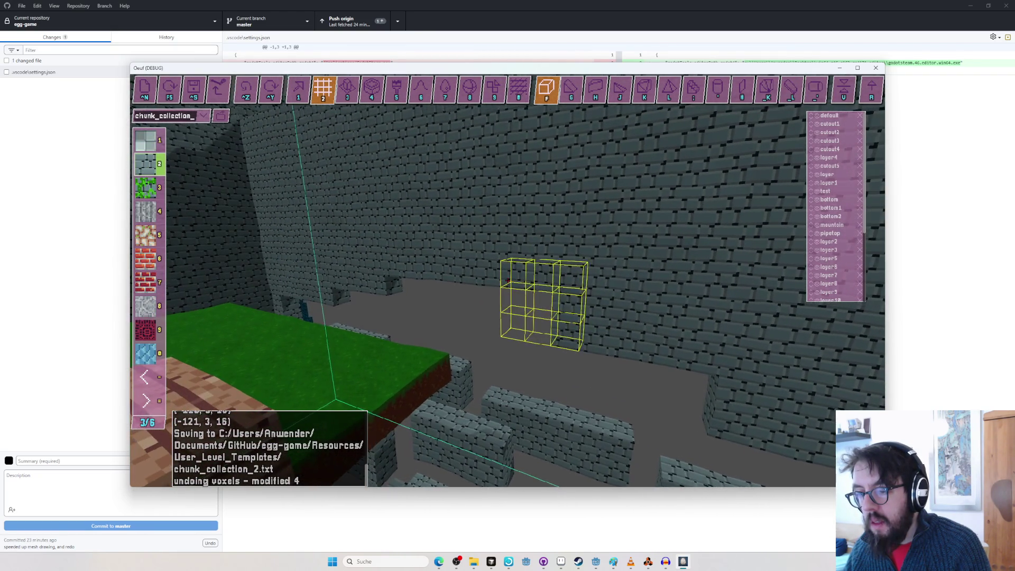
{"action": "key", "text": "w"}
{"action": "key", "text": "s"}
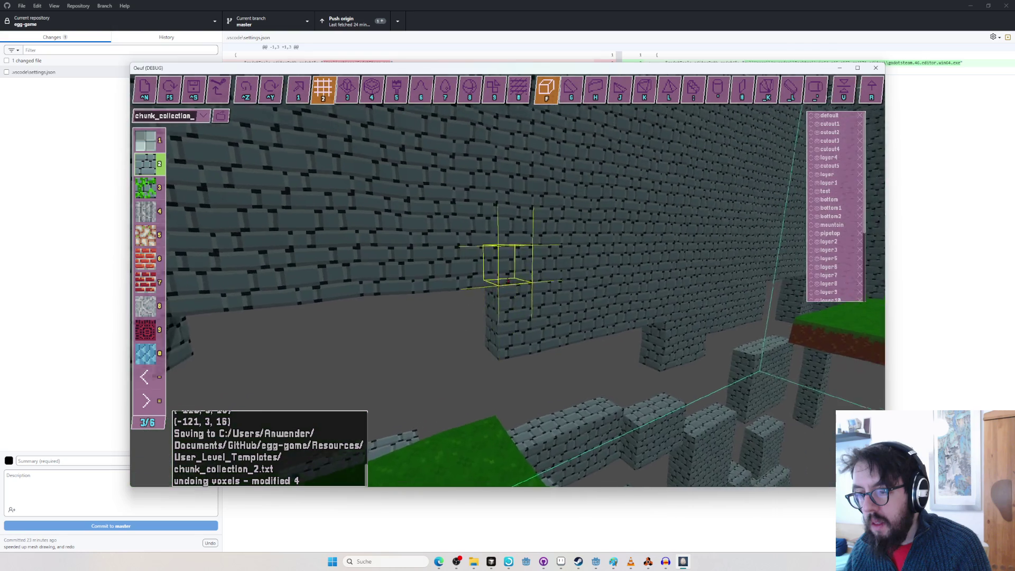
Mark out tall multi-block stone areas against the brick wall.
{"action": "left_click_drag", "start_coordinate": [507, 280], "coordinate": [508, 279]}
{"action": "key", "text": "e"}
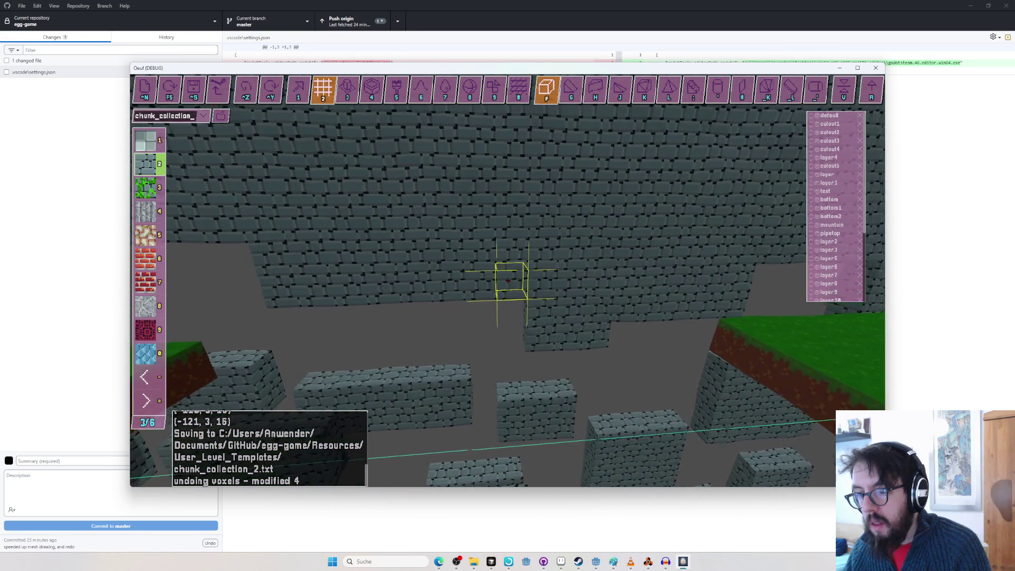
{"action": "key", "text": "q"}
{"action": "key", "text": "w"}
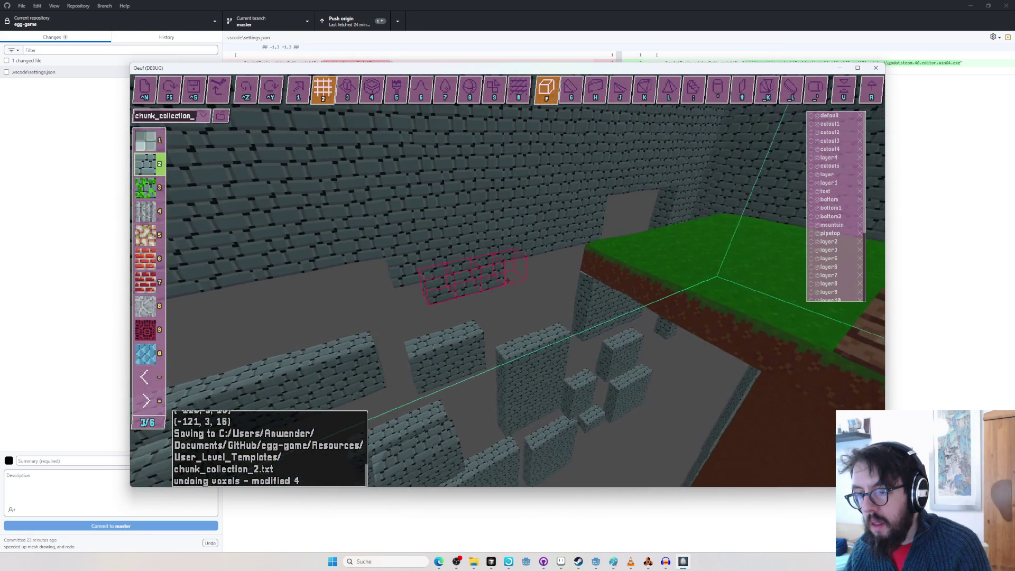
{"action": "left_click_drag", "start_coordinate": [508, 280], "coordinate": [508, 280]}
Fly the camera over the stone walls and the green-and-brick platform.
{"action": "key", "text": "q"}
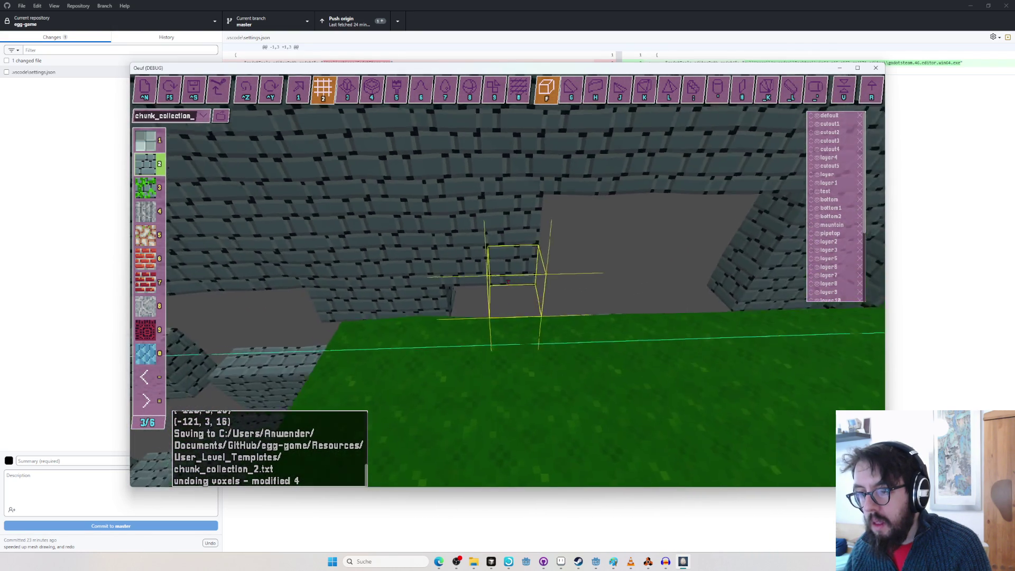
{"action": "key", "text": "e"}
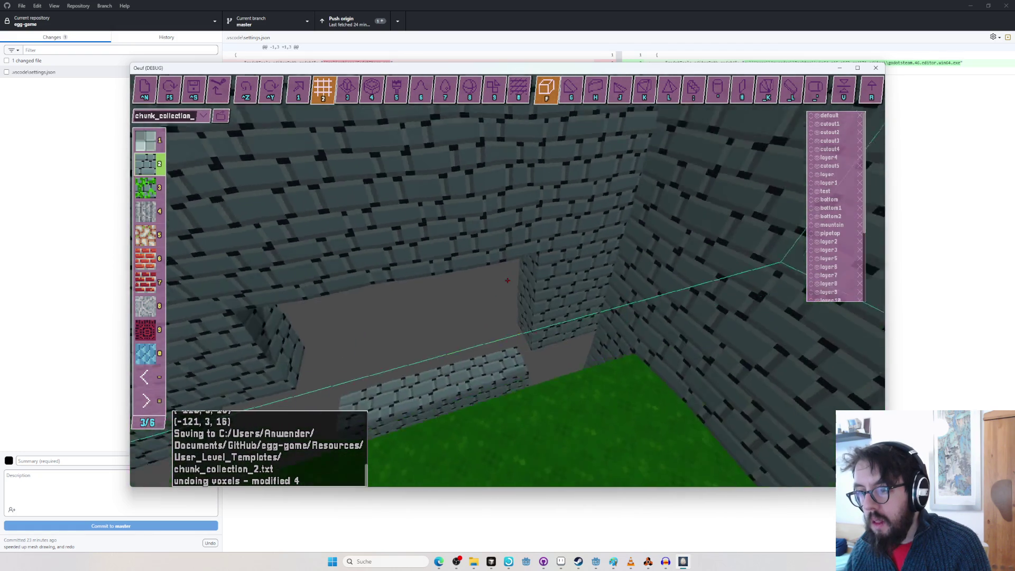
{"action": "key", "text": "w"}
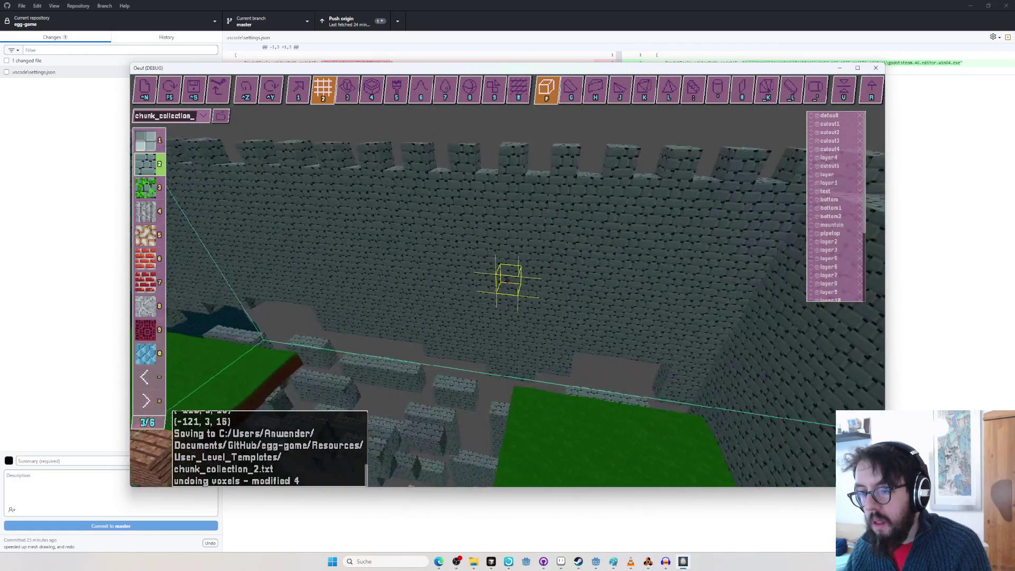
{"action": "key", "text": "w"}
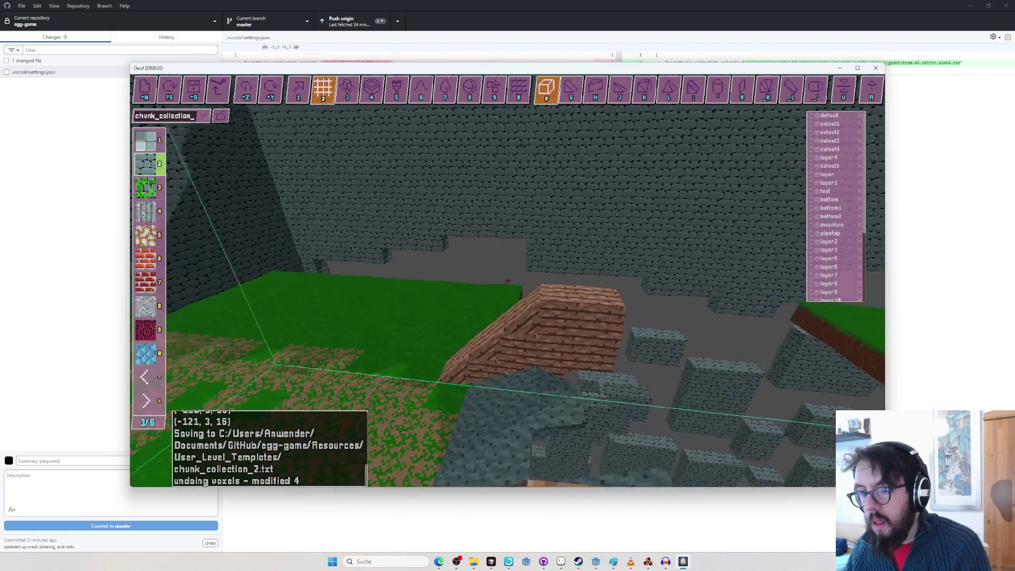
{"action": "key", "text": "w"}
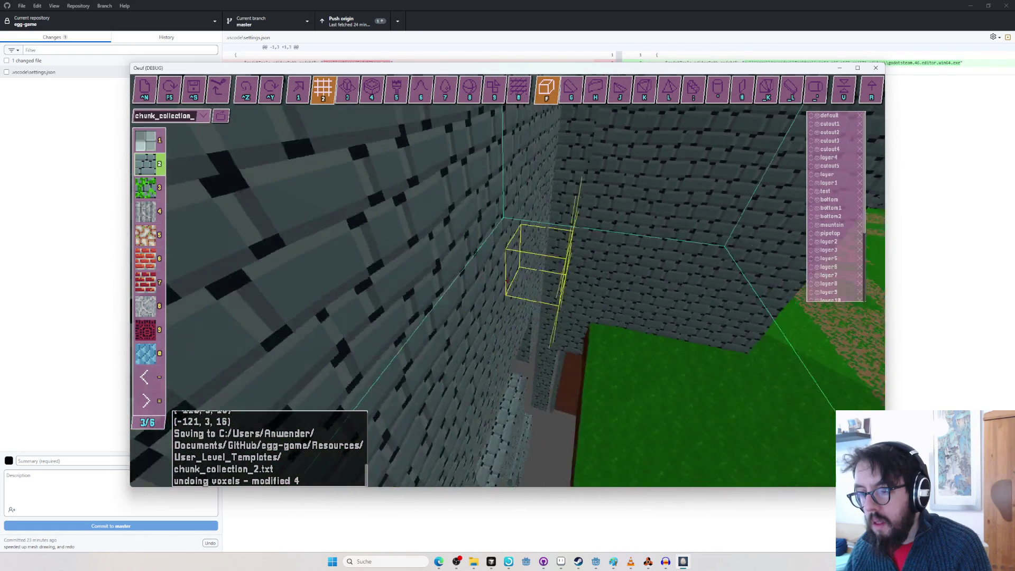
{"action": "key", "text": "w"}
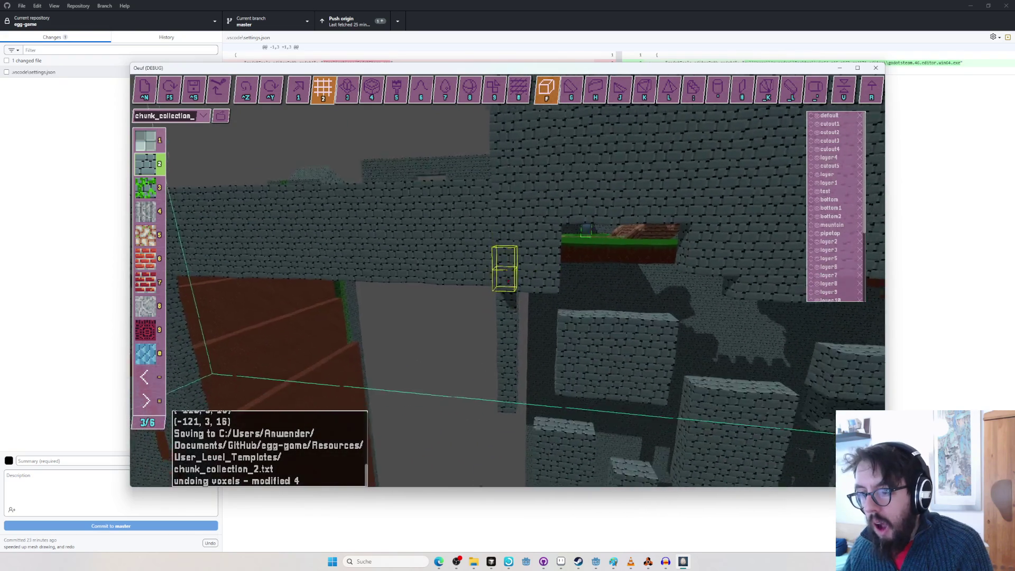
{"action": "key", "text": "w"}
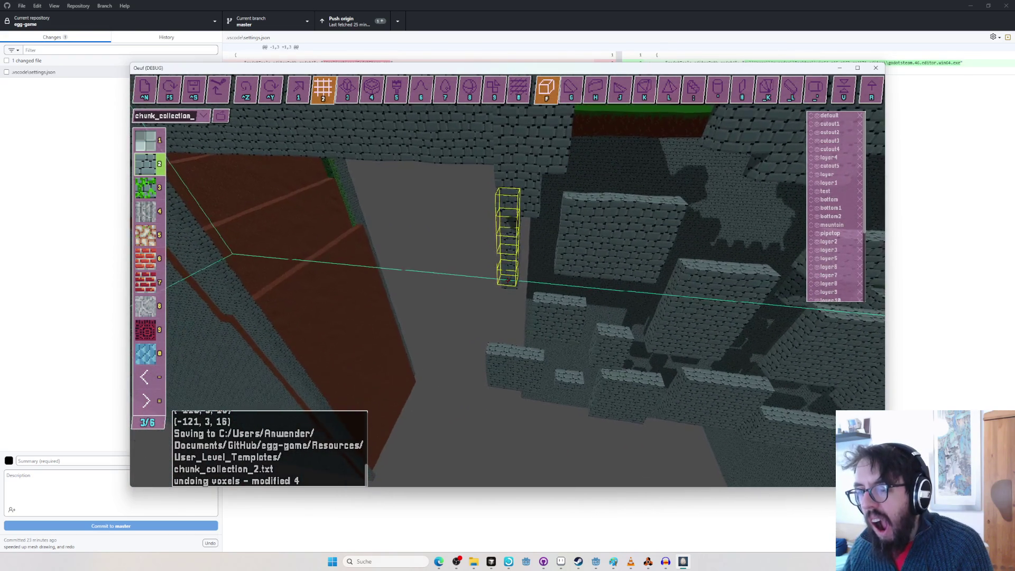
Inspect the stone wall corner, brick column and tower up close.
{"action": "key", "text": "w"}
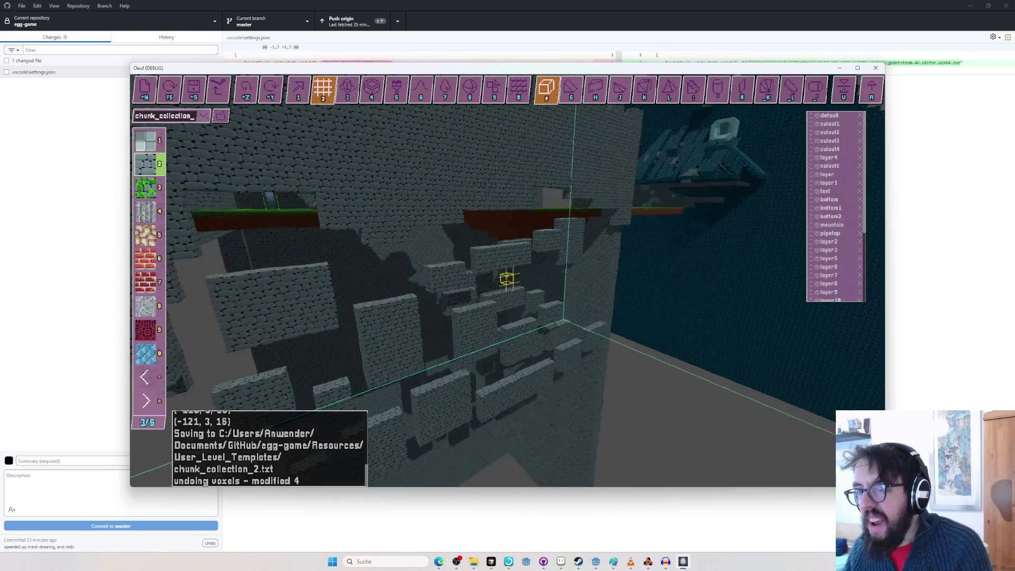
{"action": "key", "text": "w"}
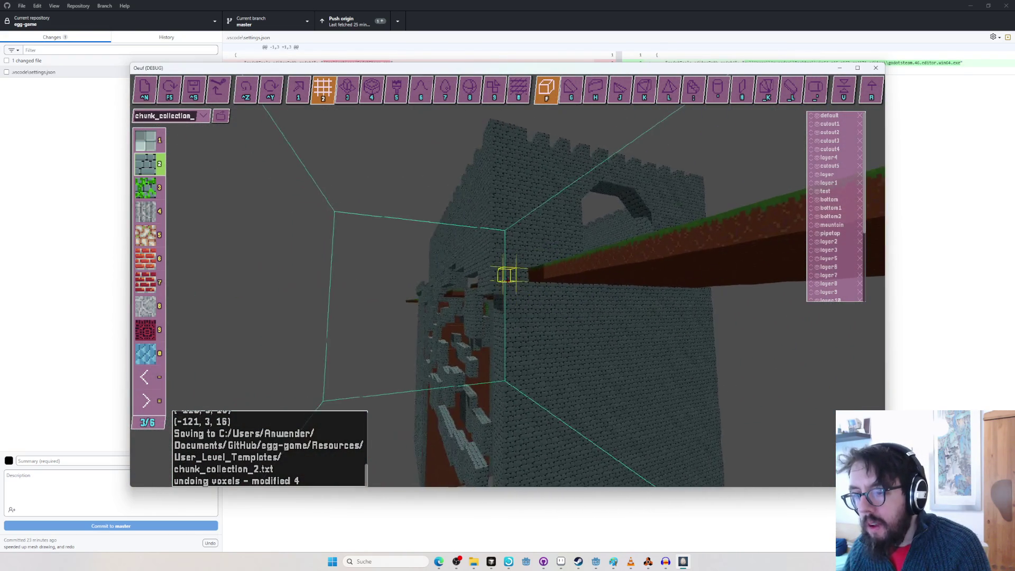
{"action": "key", "text": "w"}
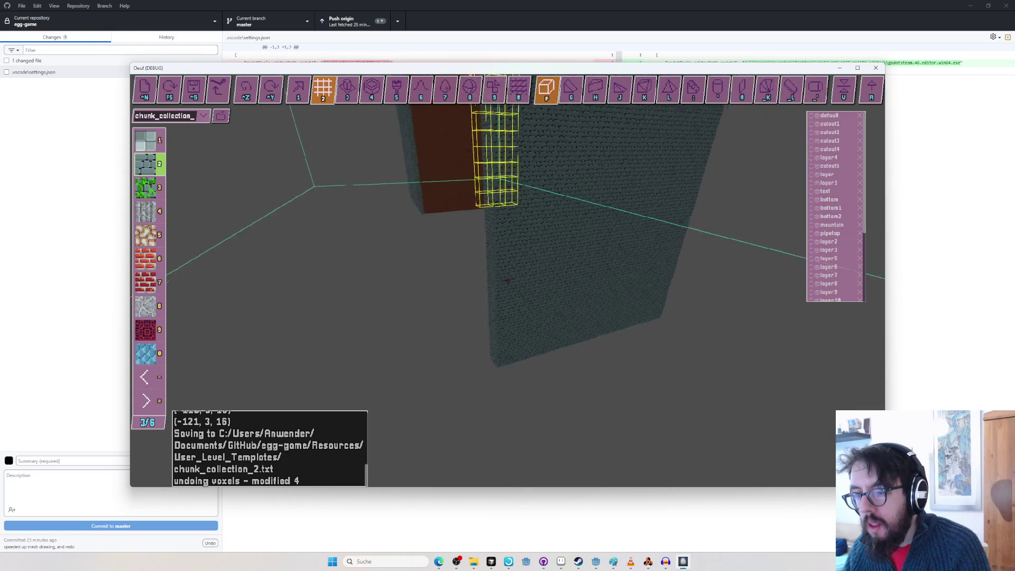
{"action": "key", "text": "w"}
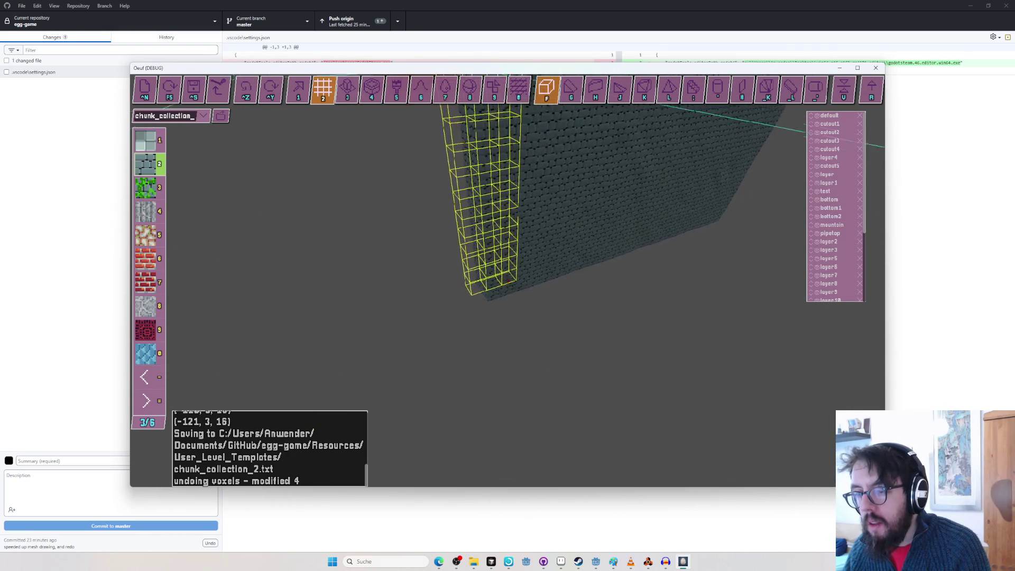
{"action": "key", "text": "w"}
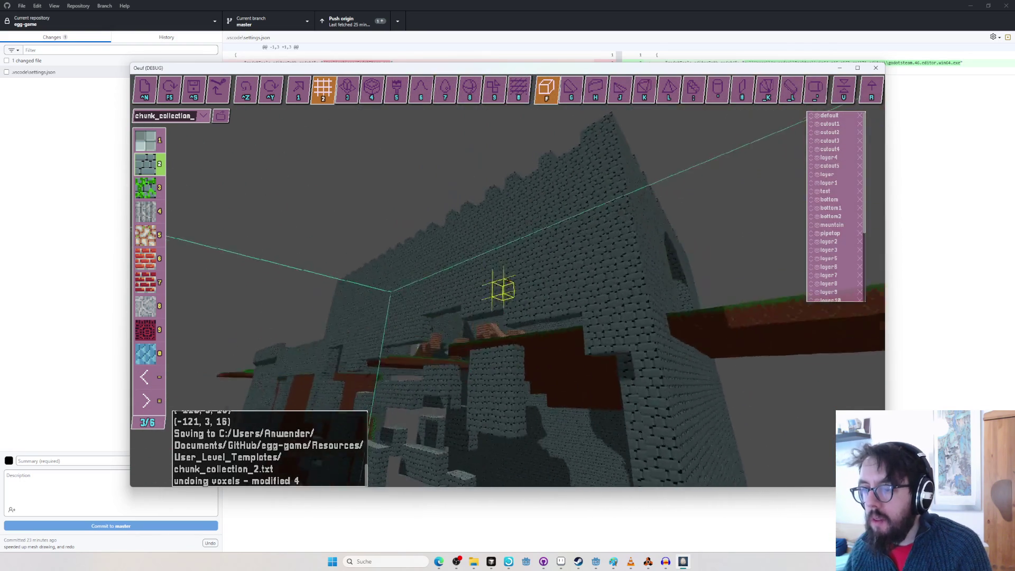
Fly to the dark teal structure and save the chunk to chunk_collection_2.txt.
{"action": "key", "text": "w"}
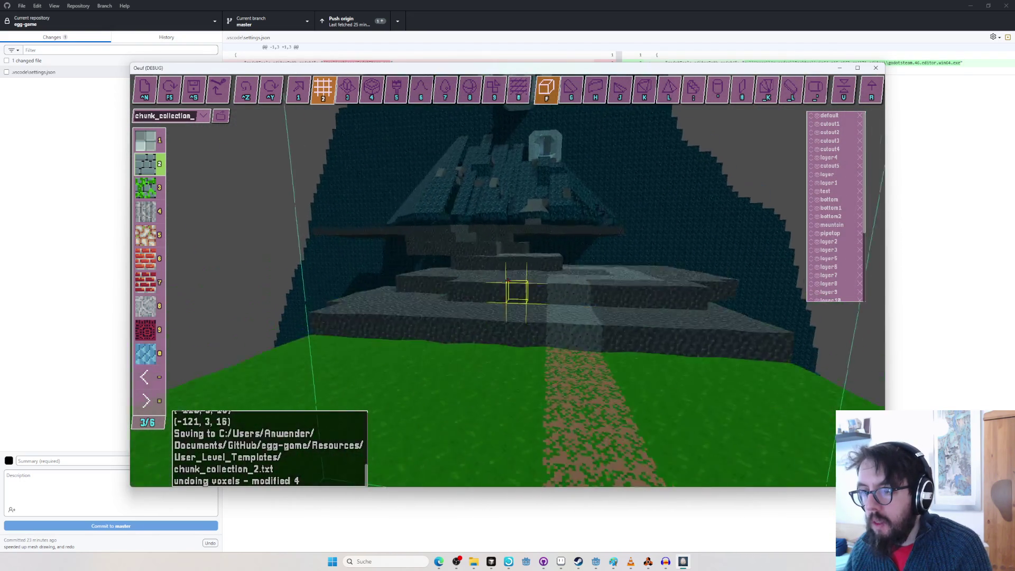
{"action": "key", "text": "w"}
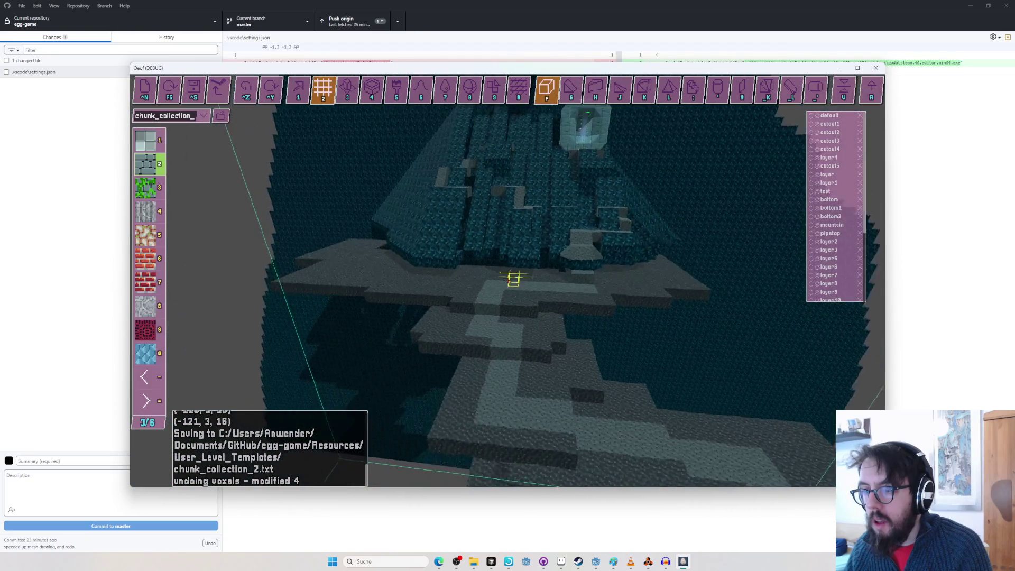
{"action": "key", "text": "w"}
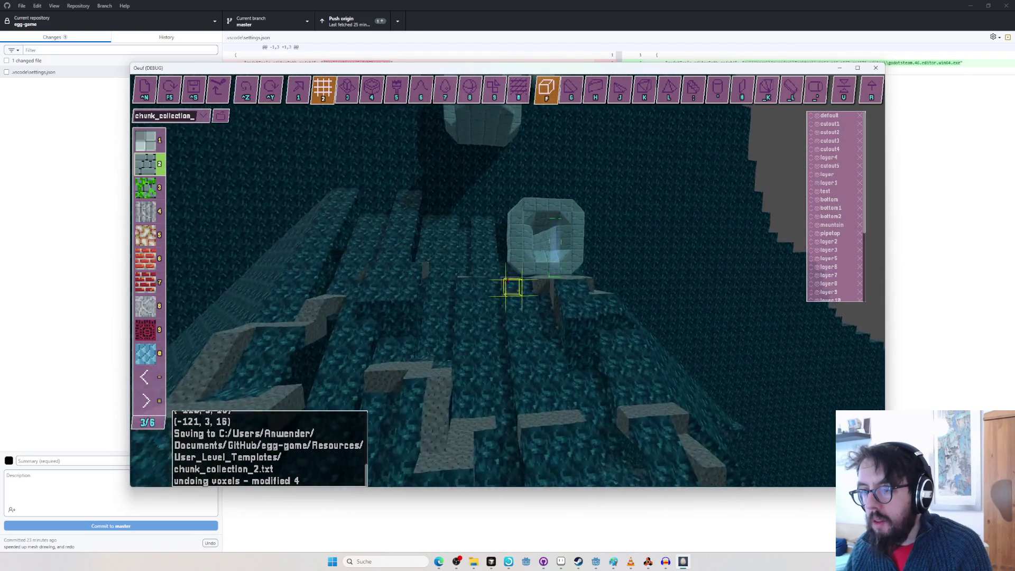
{"action": "key", "text": "w"}
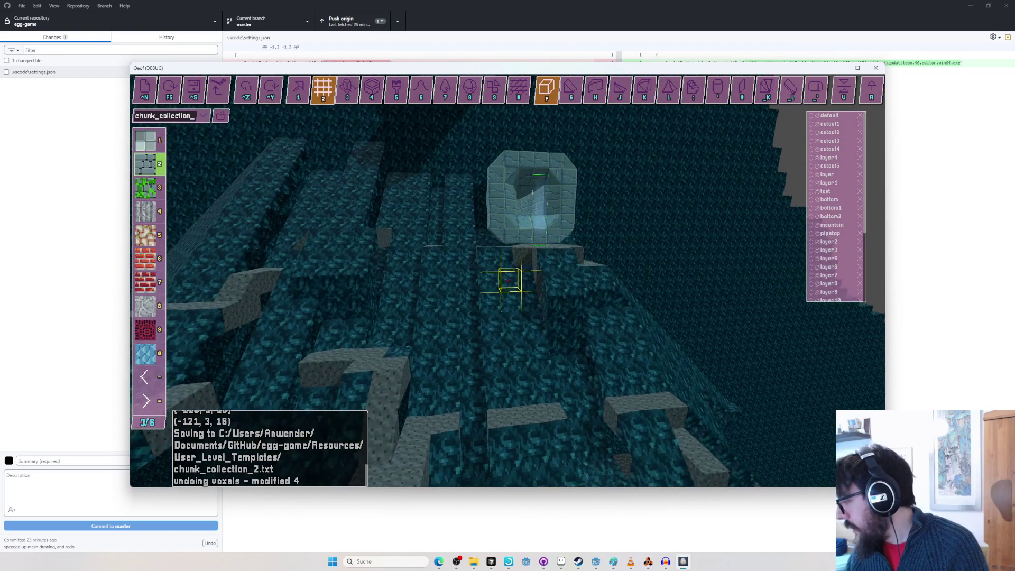
{"action": "key", "text": "ctrl+s"}
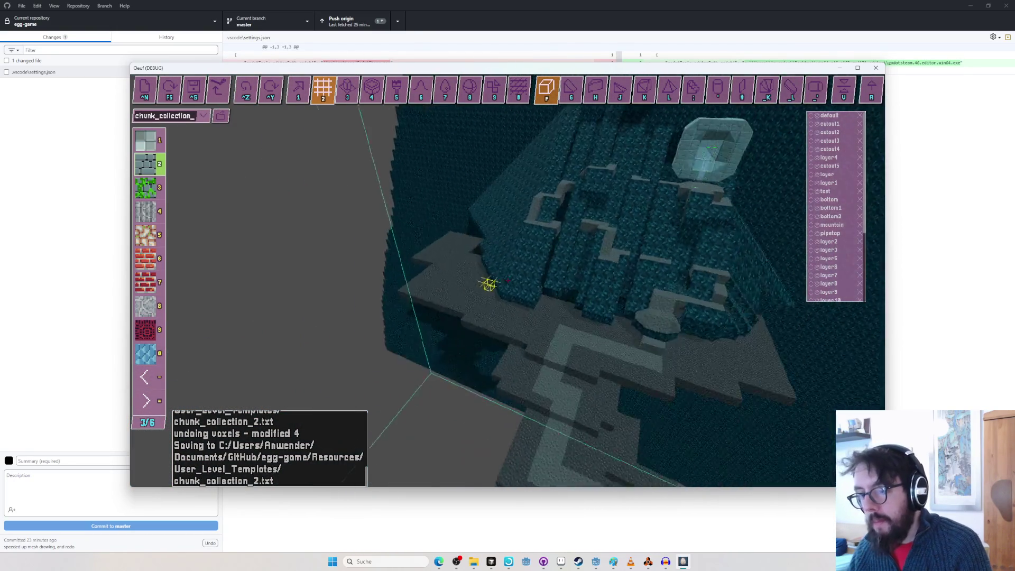
Frame the green island with its brick path and start play mode.
{"action": "key", "text": "s"}
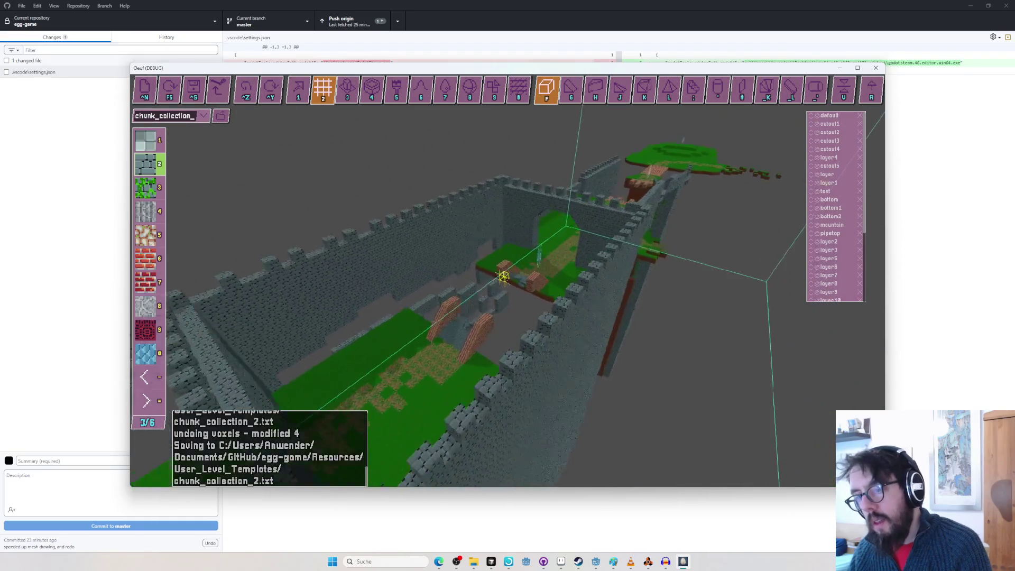
{"action": "key", "text": "w"}
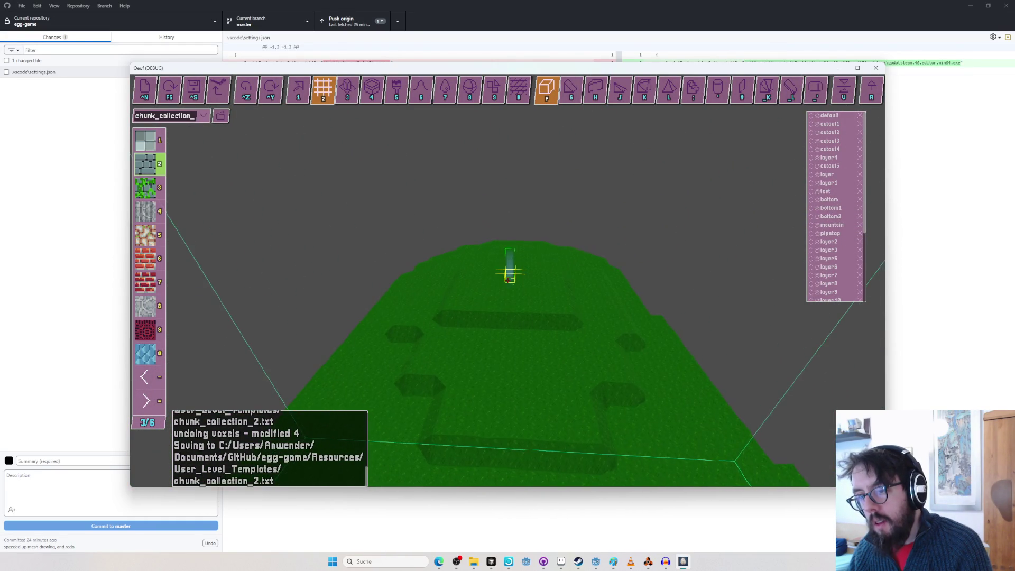
{"action": "key", "text": "r"}
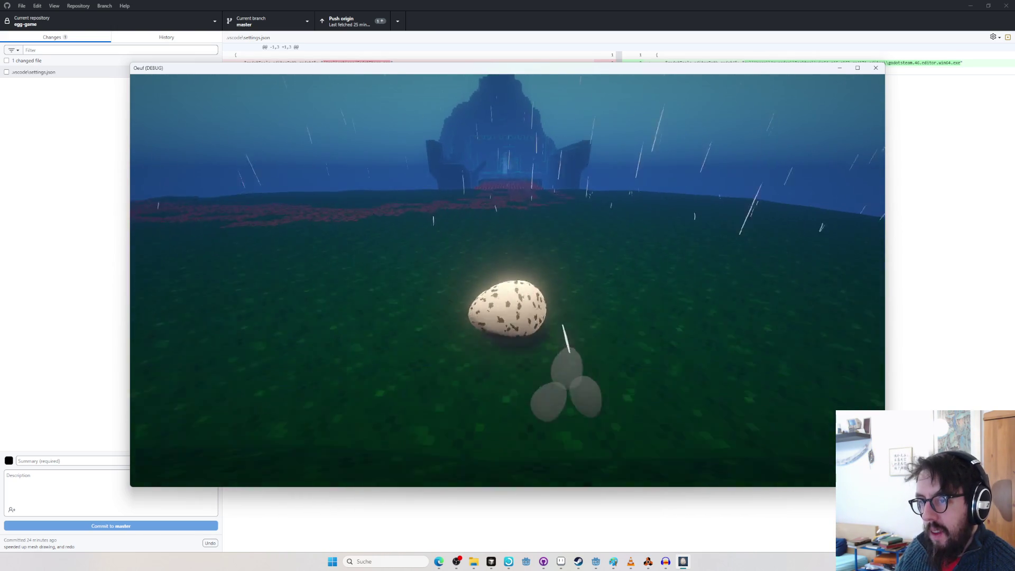
Roll the egg forward along the brick path into the courtyard checkpoint.
{"action": "key", "text": "w"}
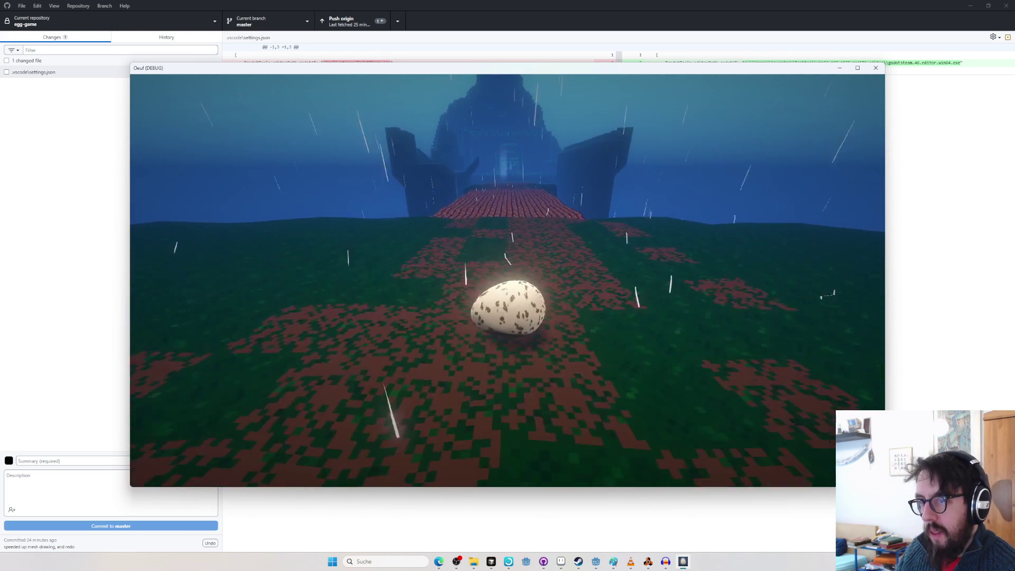
{"action": "key", "text": "w"}
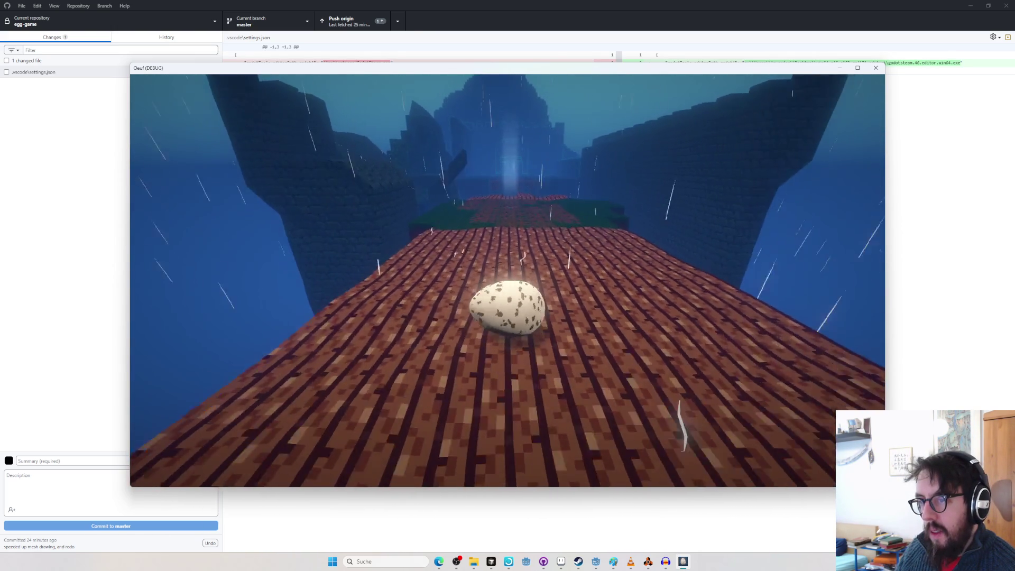
{"action": "key", "text": "w"}
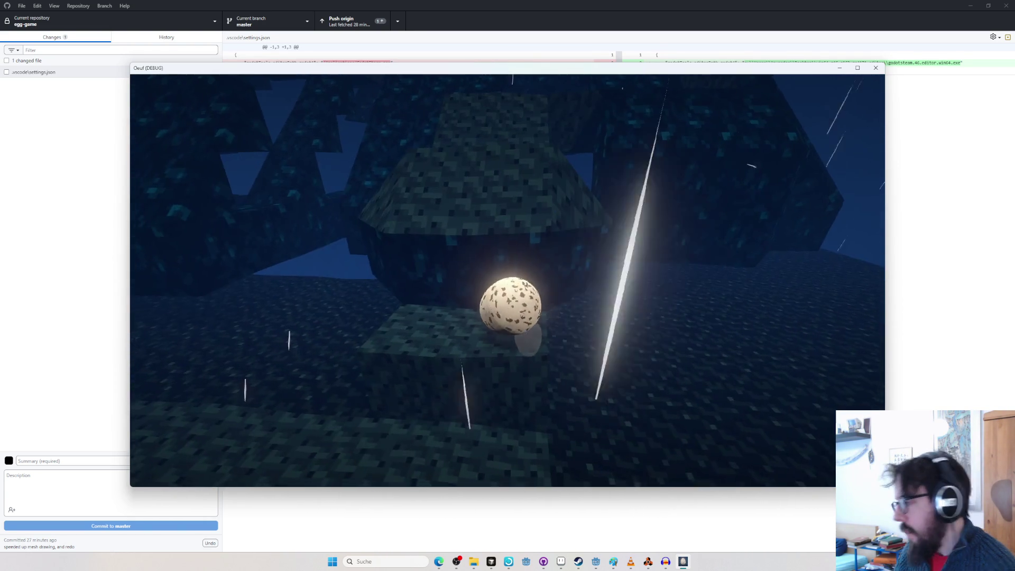
Pause the game with Escape and toggle back to the editor with Tab.
{"action": "key", "text": "Escape"}
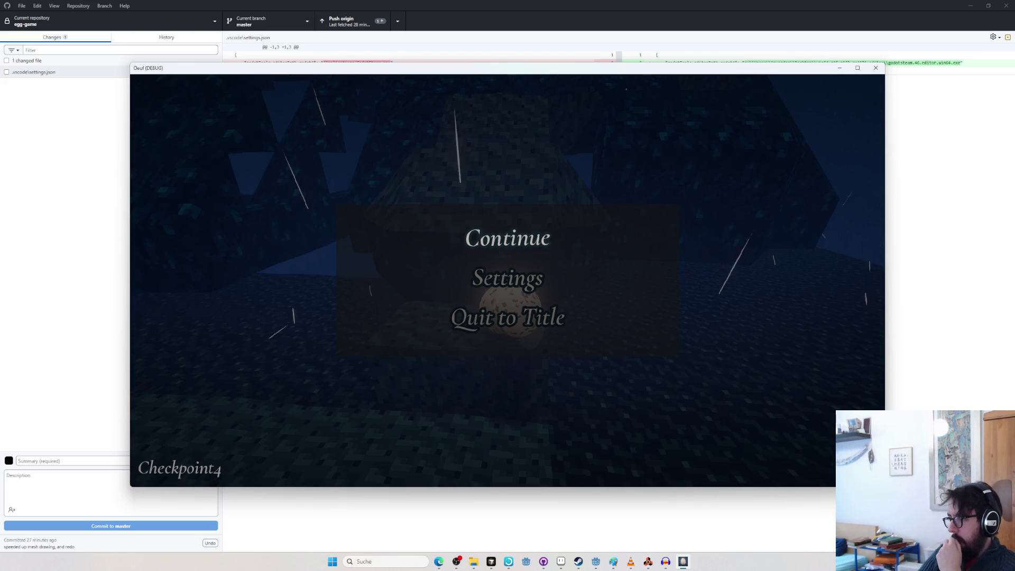
{"action": "key", "text": "Escape"}
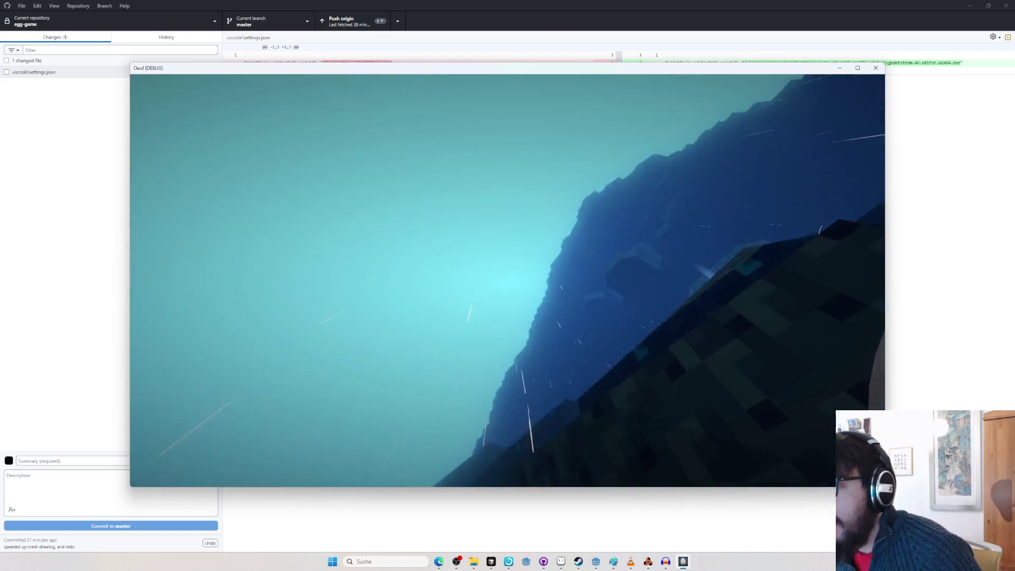
{"action": "key", "text": "Tab"}
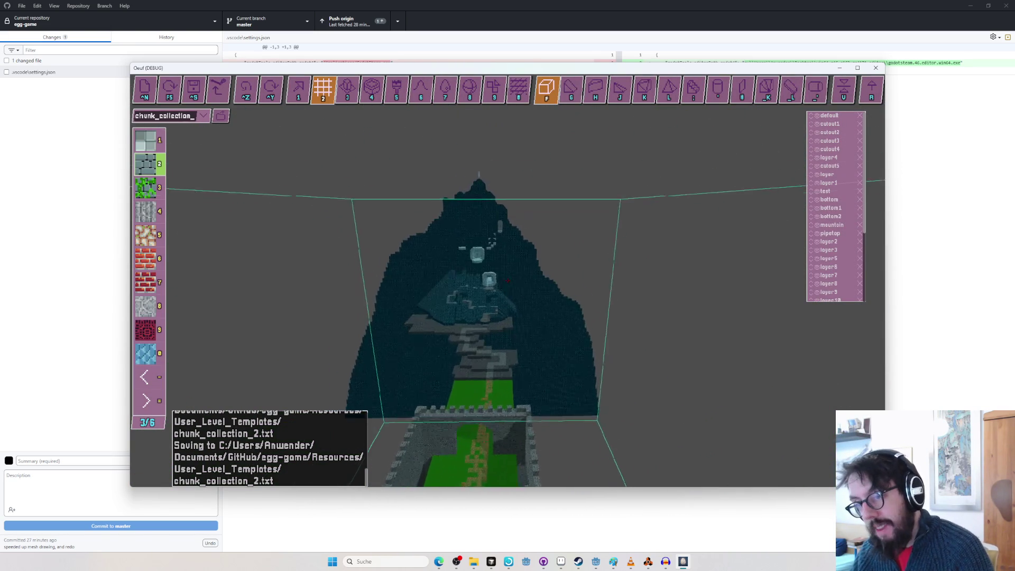
{"action": "key", "text": "w"}
{"action": "key", "text": "w"}
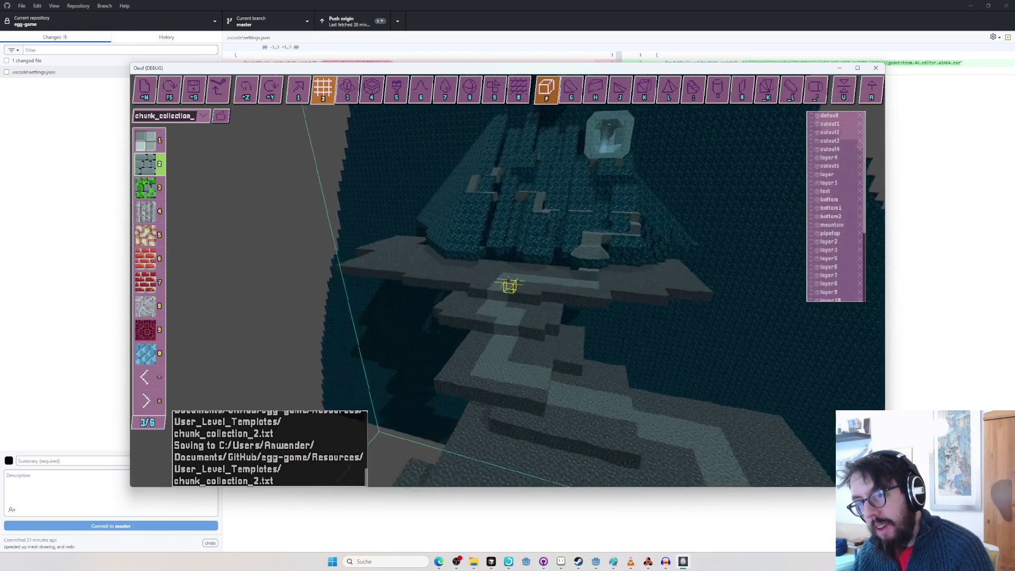